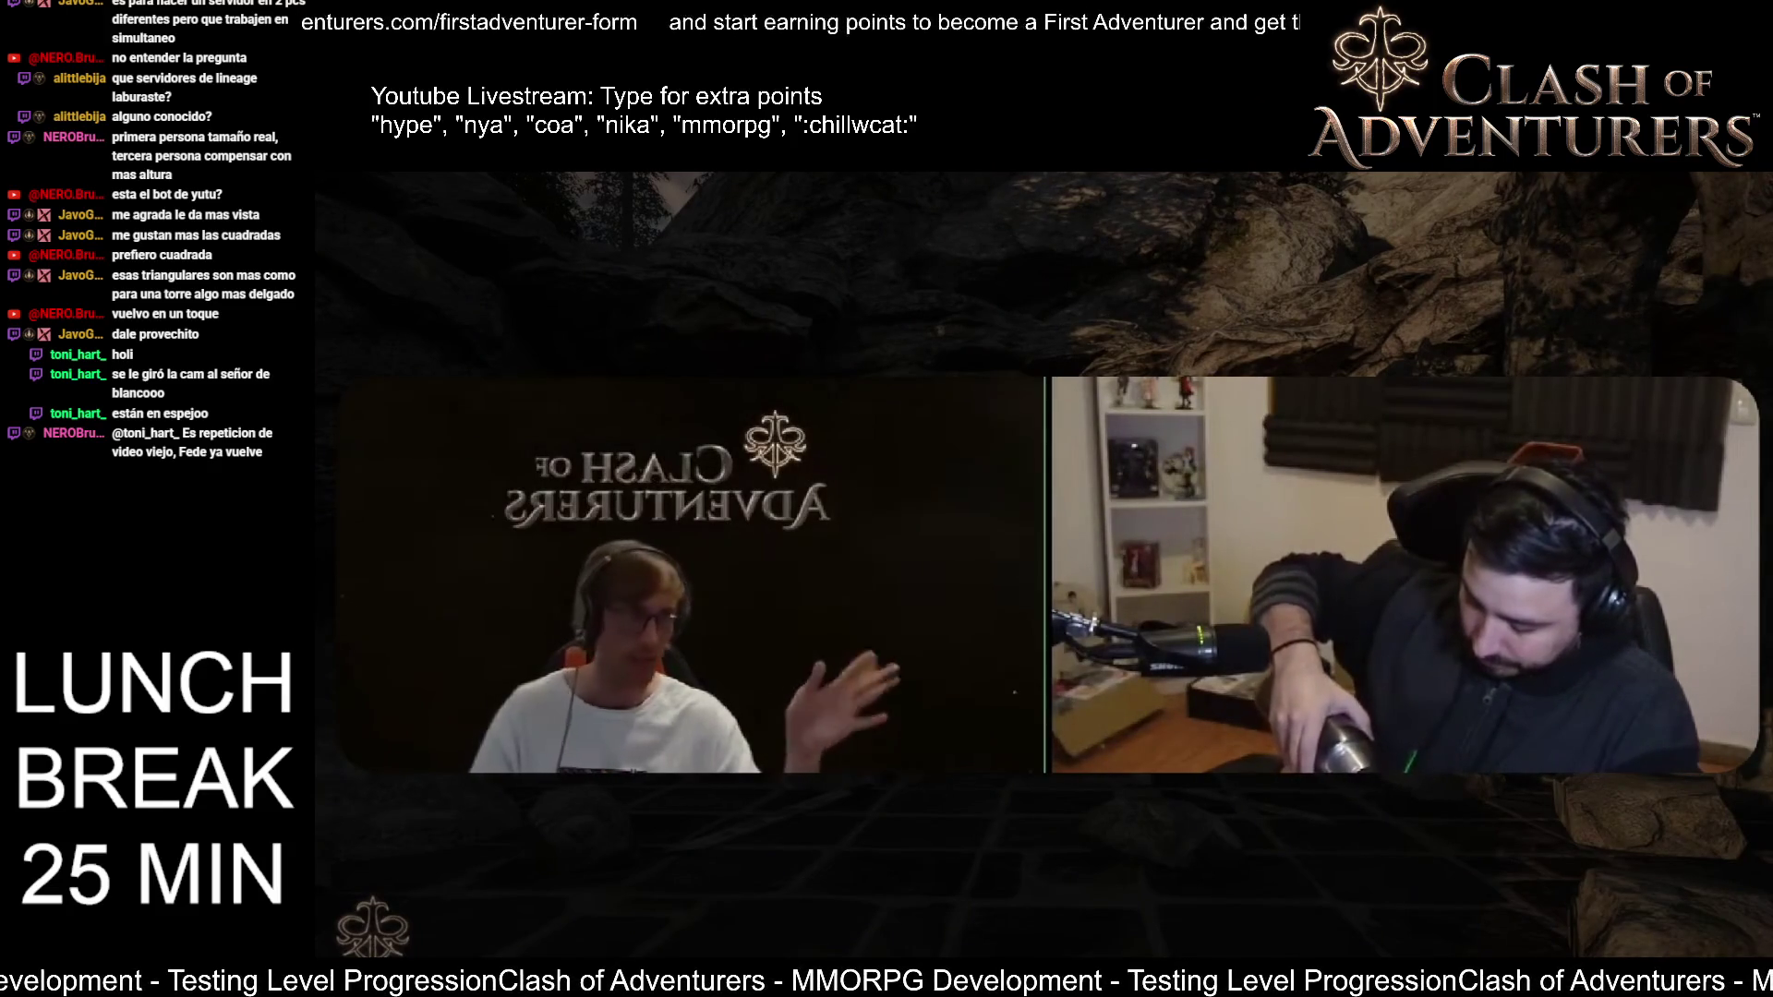
Step: Exit full-screen playback of the podcast replay so it shows in the windowed browser
{"action": "key", "text": "f"}
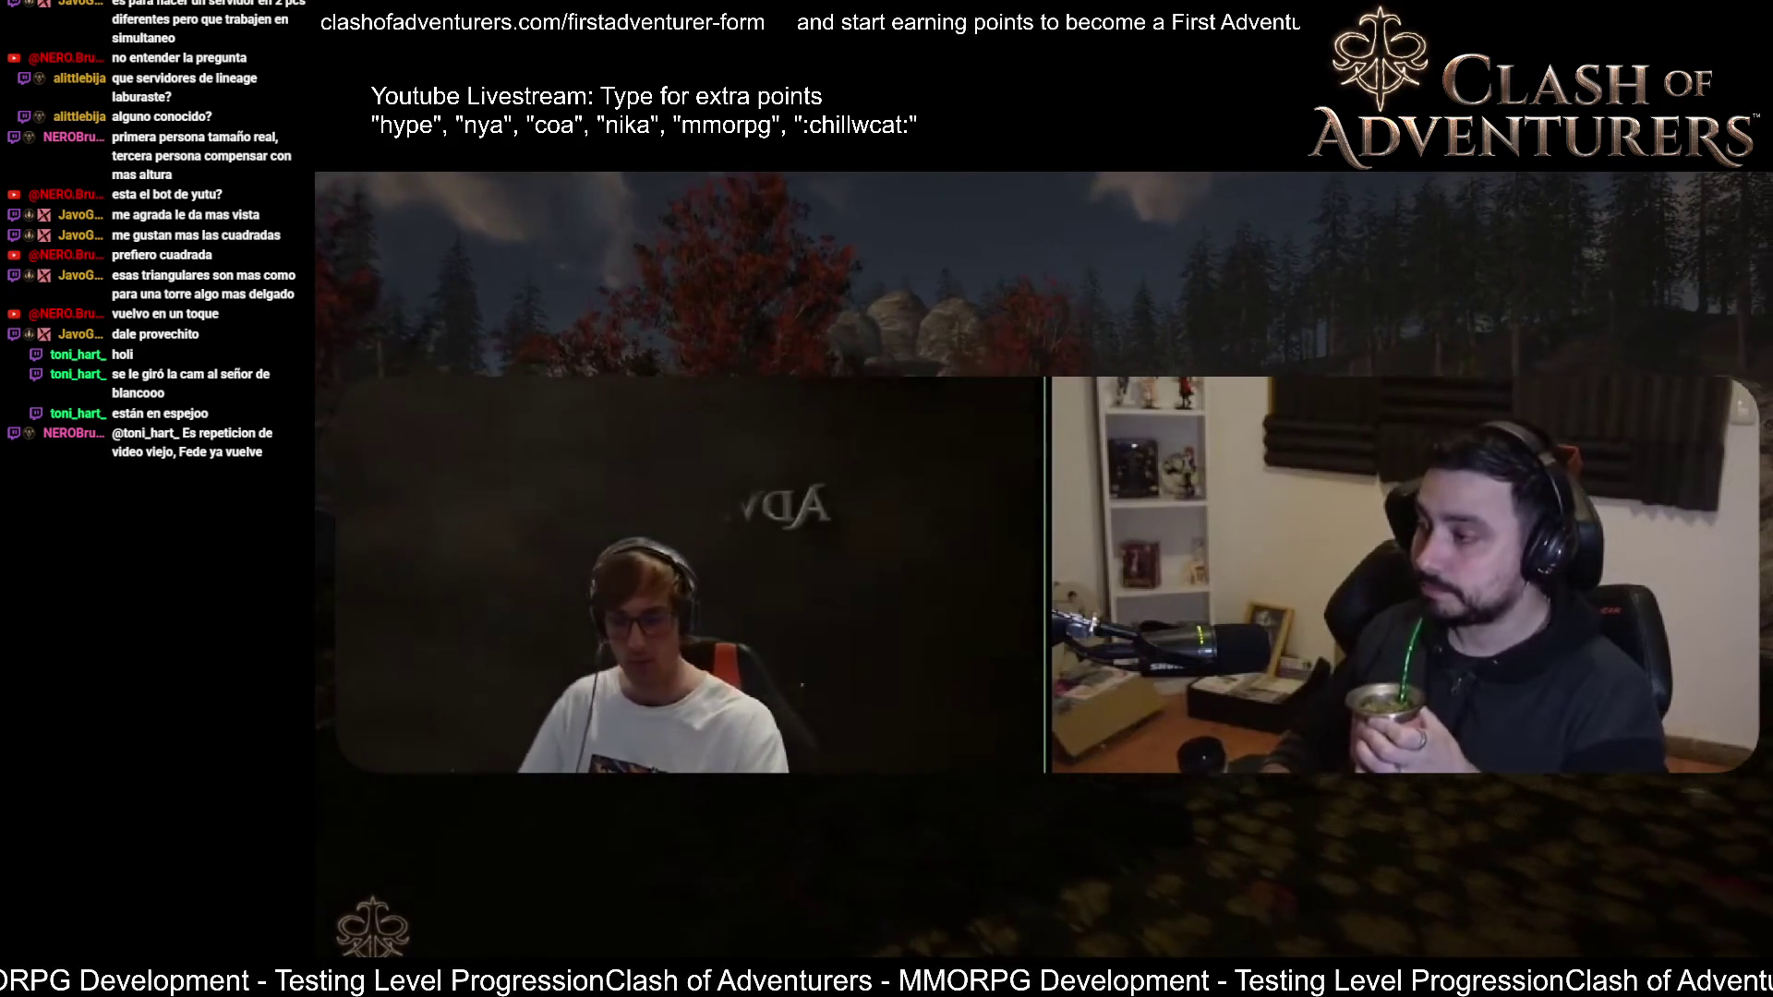
{"action": "mouse_move", "coordinate": [1505, 650]}
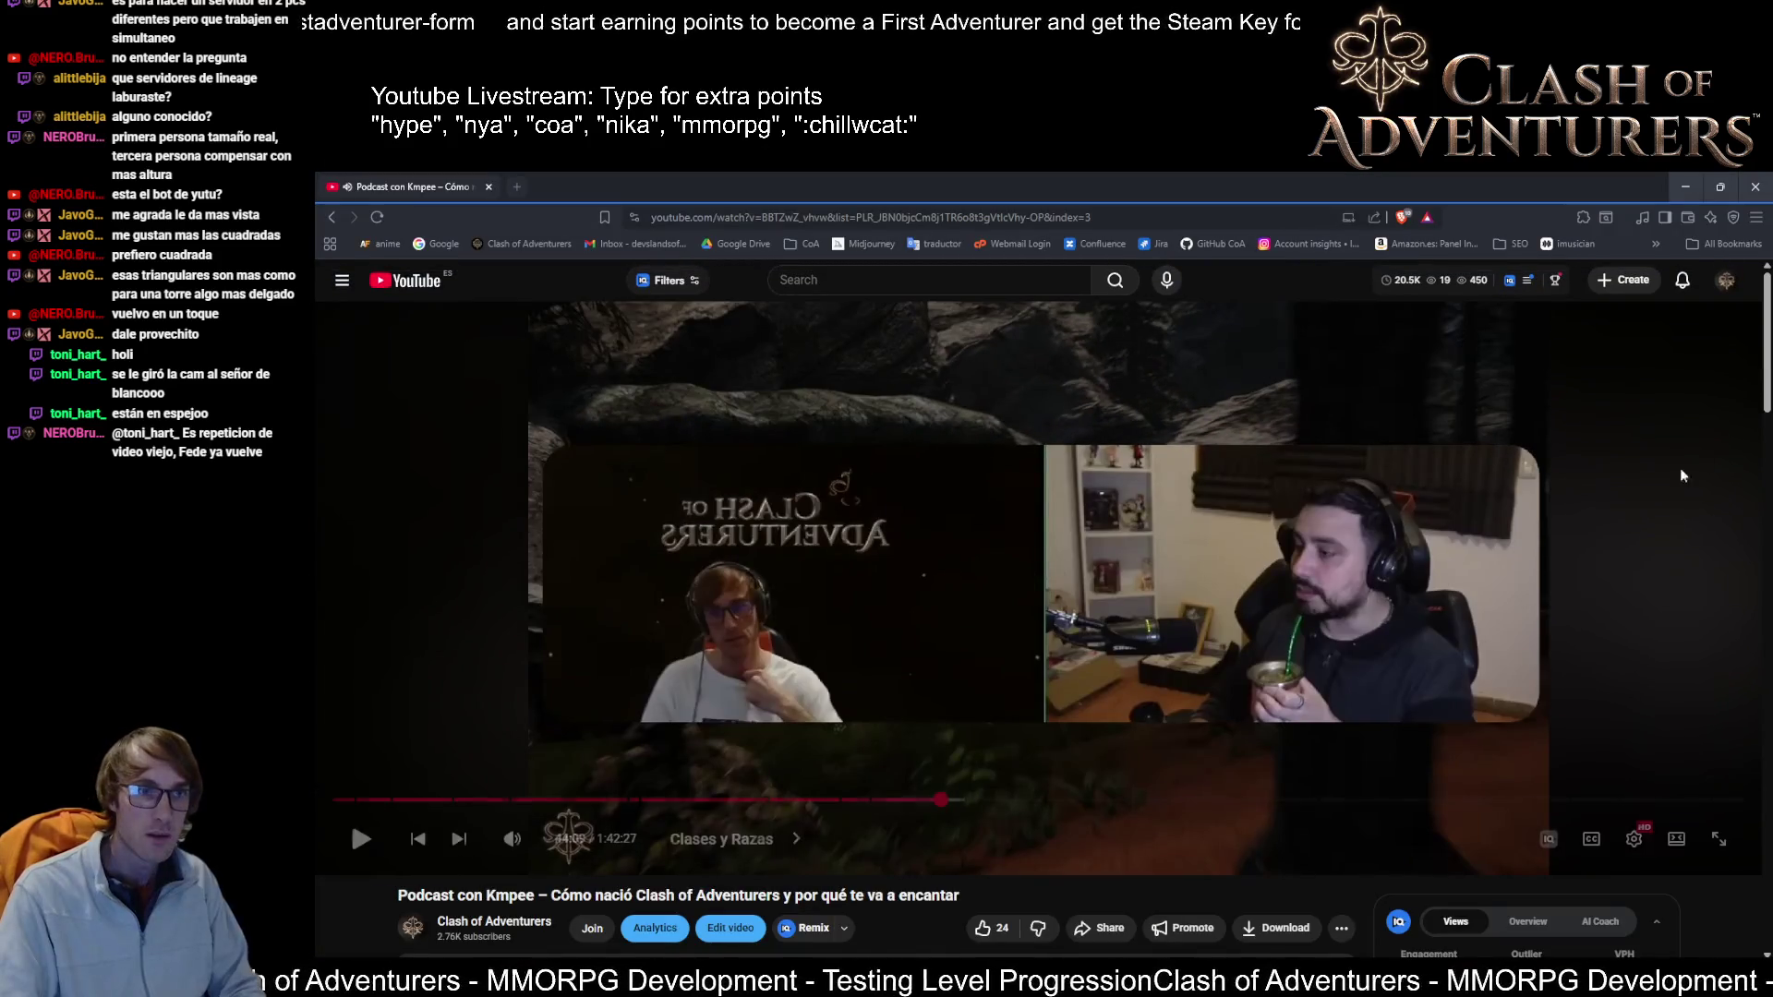
Step: Close the browser window playing the podcast to reveal the Unreal Editor level
{"action": "left_click", "coordinate": [1755, 184]}
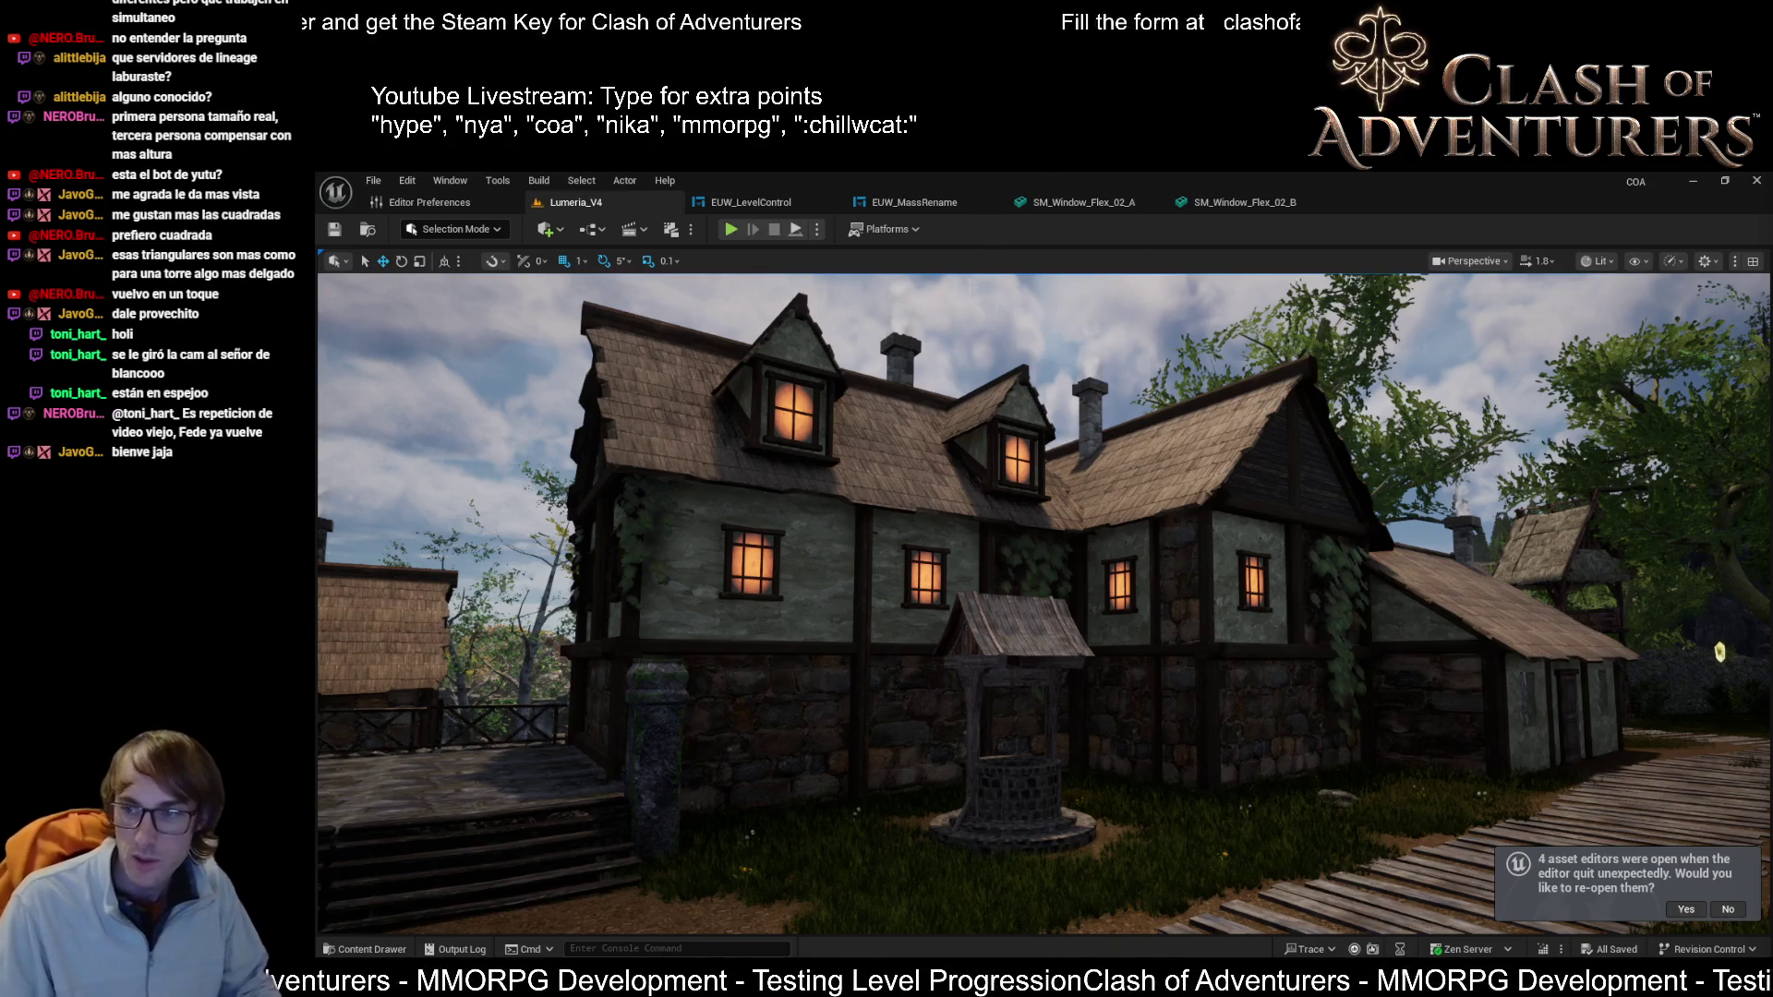
Step: Decline reopening the previous asset editors, then select and focus the house's lit window wall panel
{"action": "key", "text": "1"}
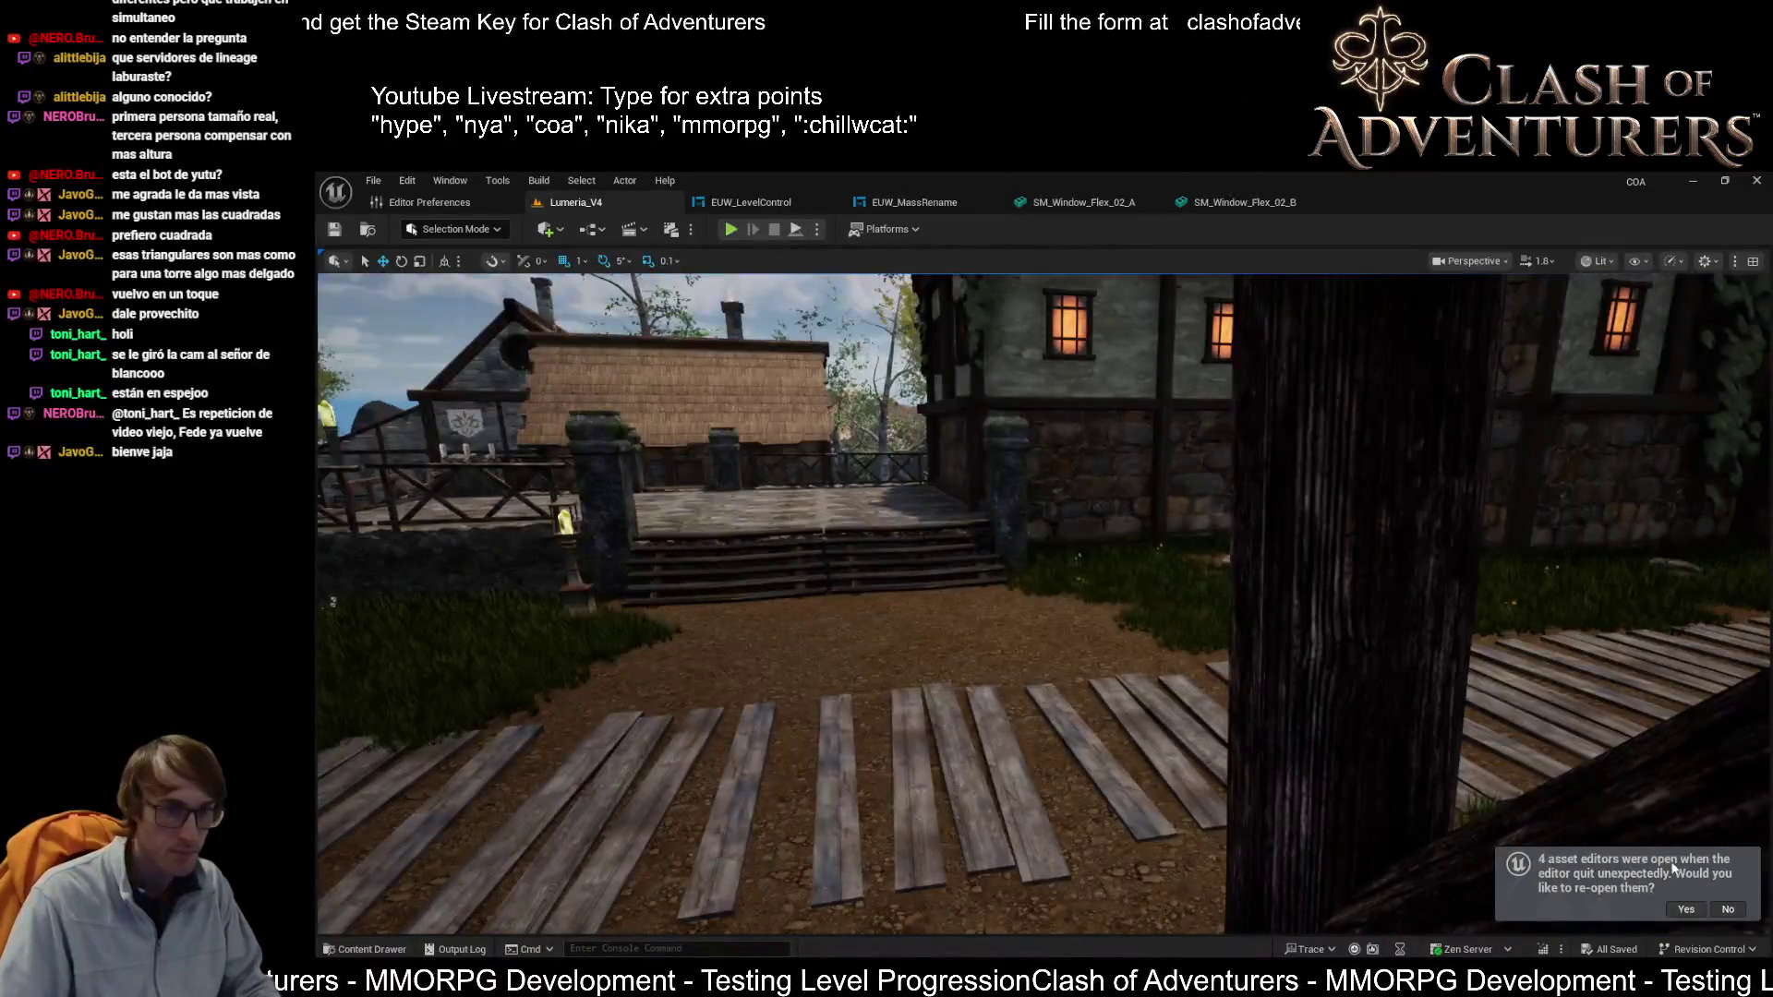
{"action": "left_click", "coordinate": [1726, 909]}
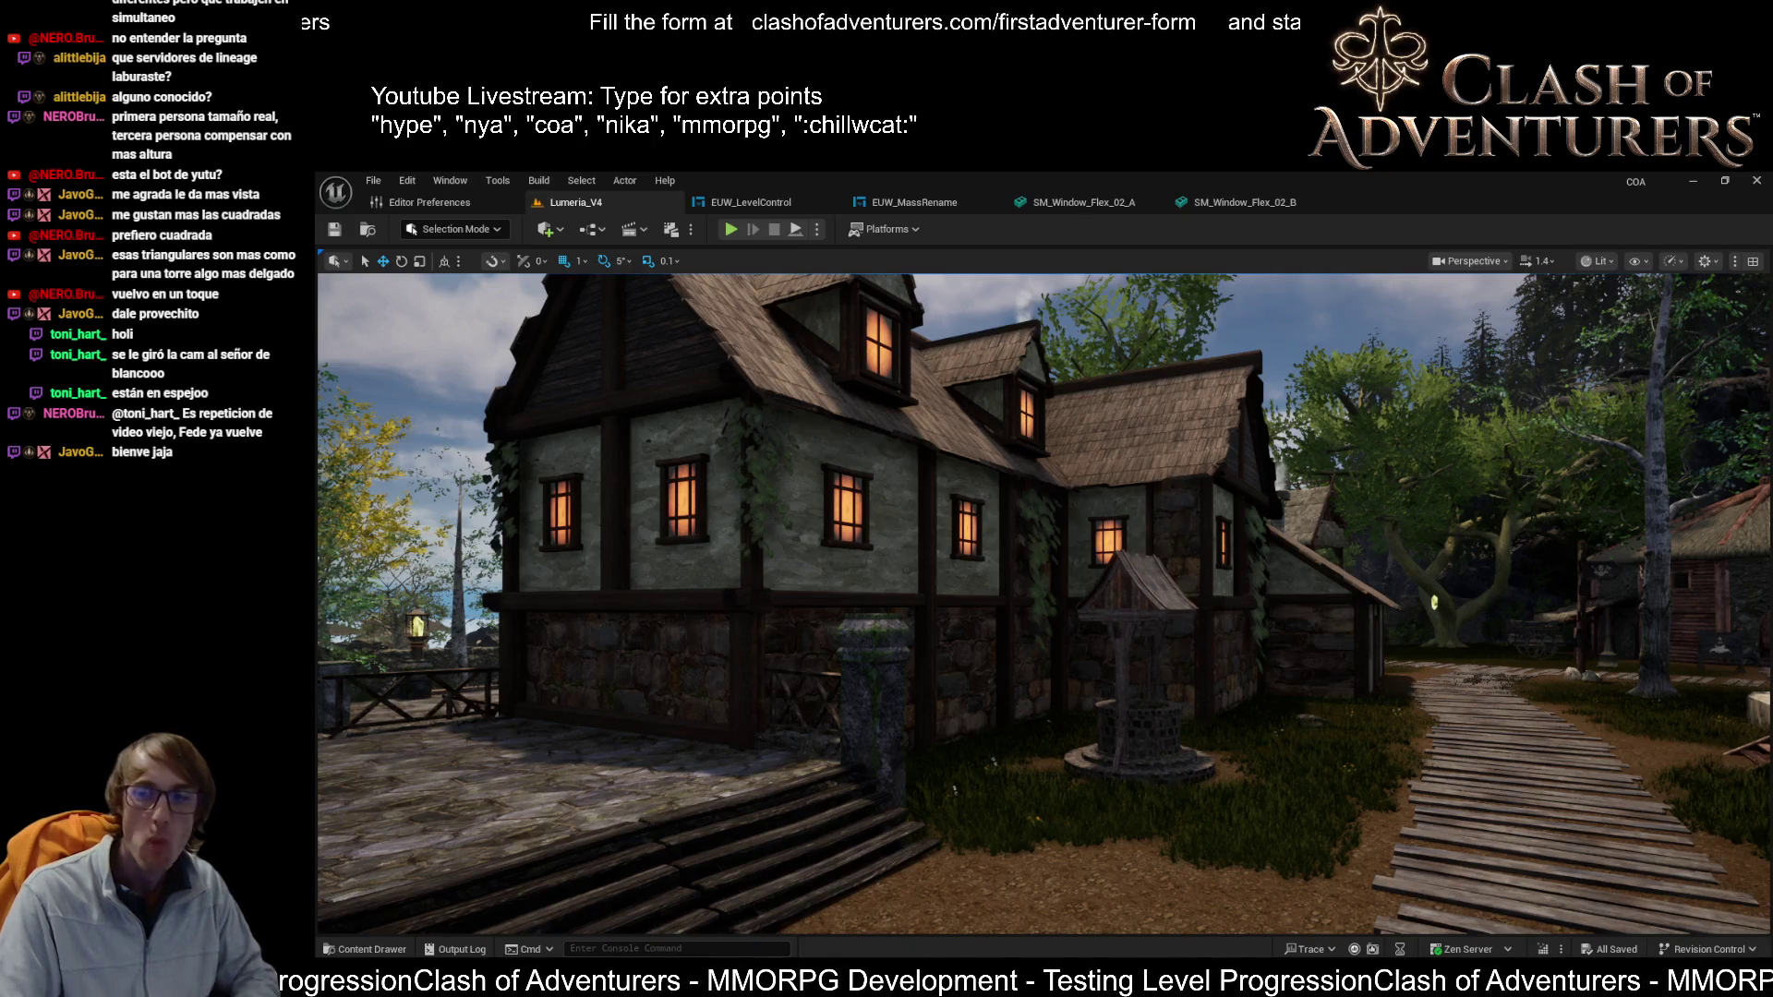
{"action": "key", "text": "1"}
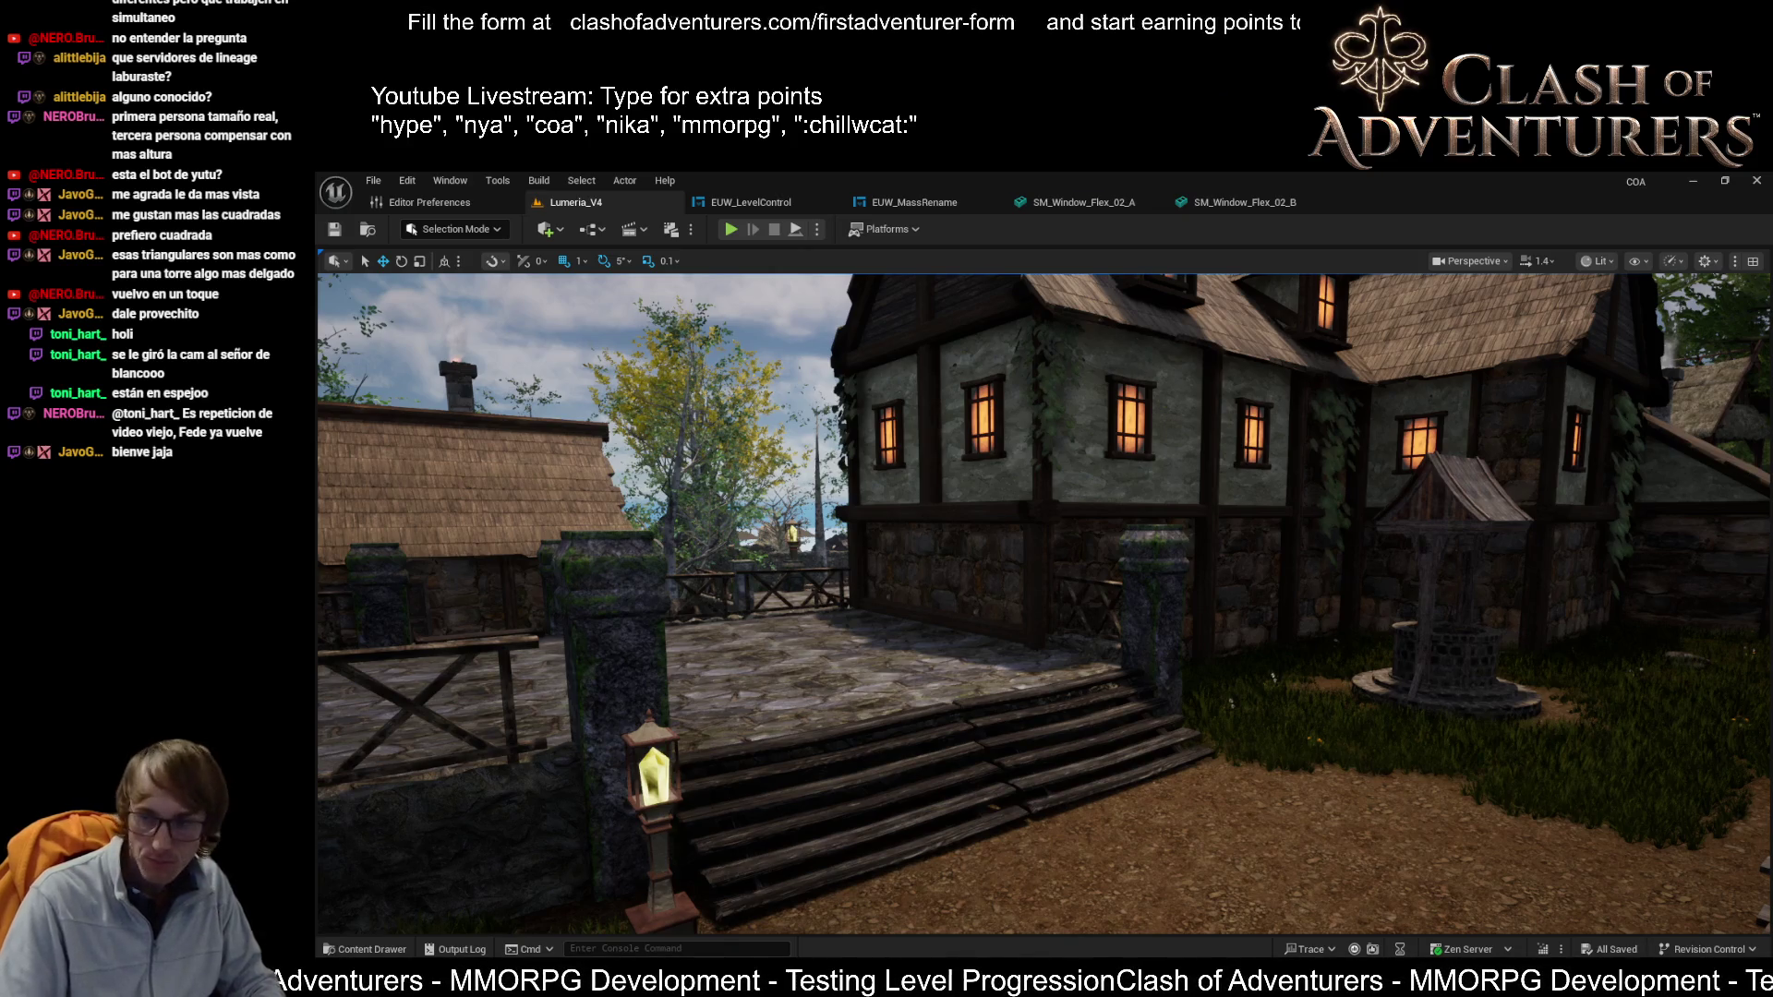
{"action": "scroll", "coordinate": [942, 612], "scroll_direction": "up", "scroll_amount": 2}
{"action": "key", "text": "w"}
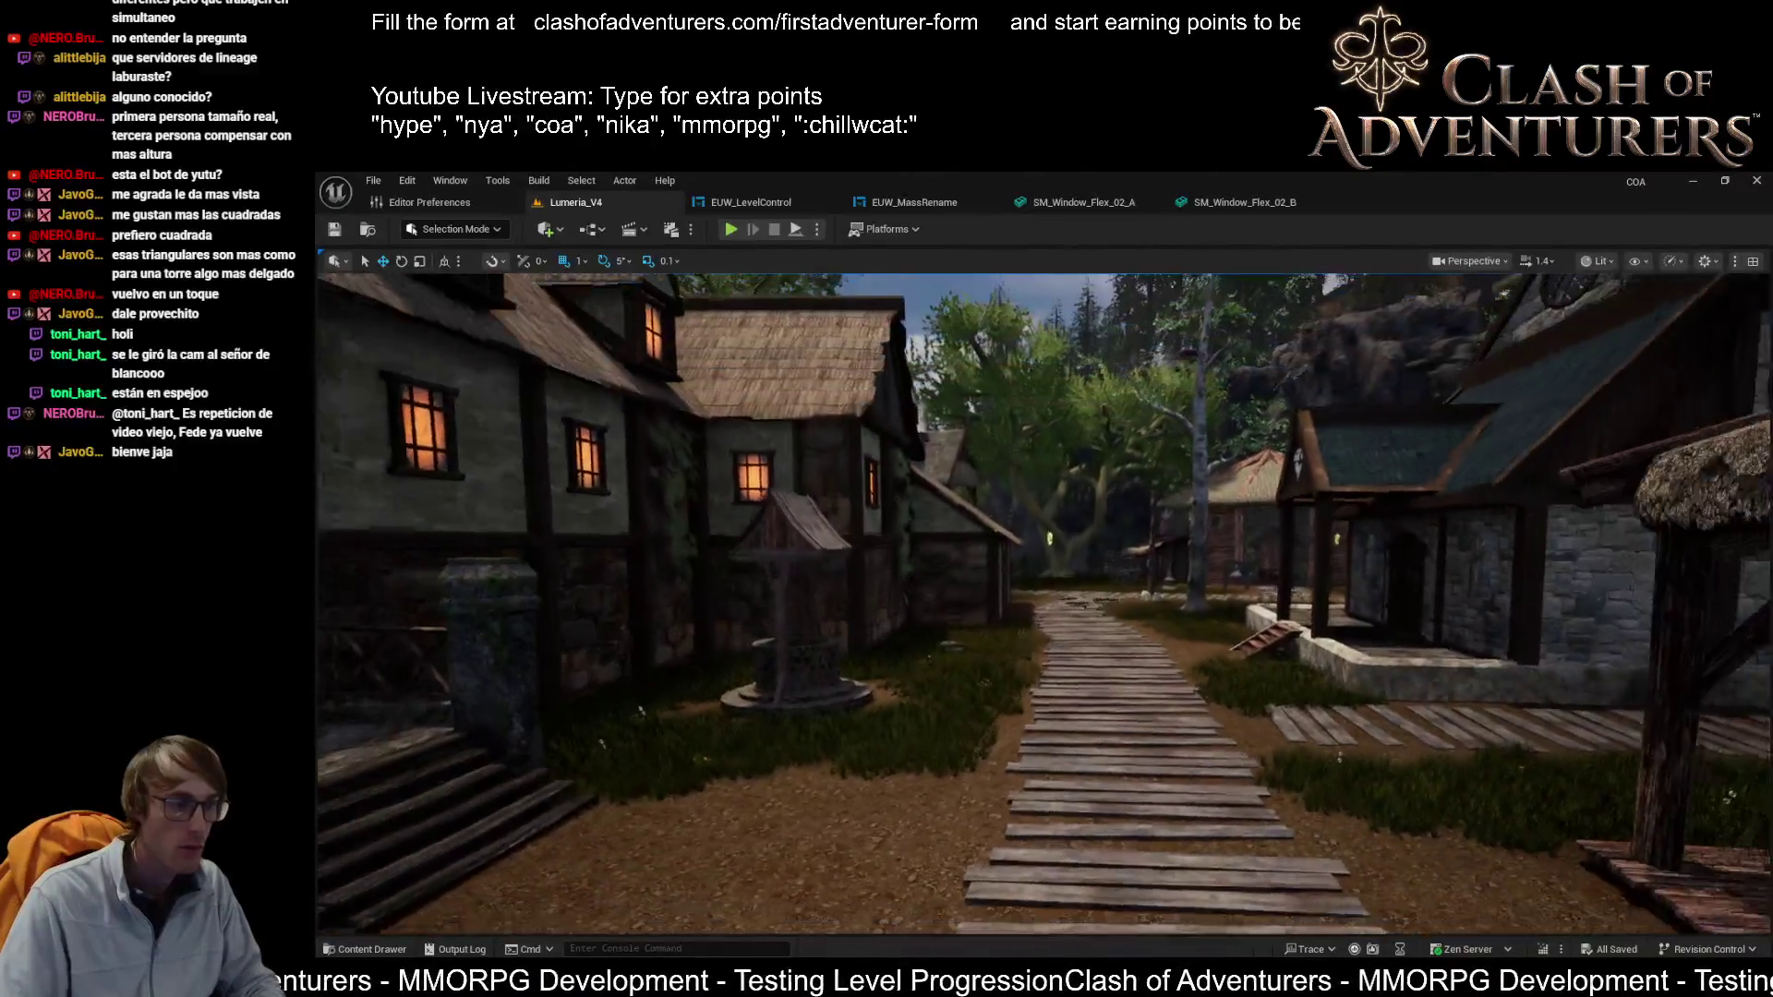
{"action": "scroll", "coordinate": [1043, 605], "scroll_direction": "down", "scroll_amount": 2}
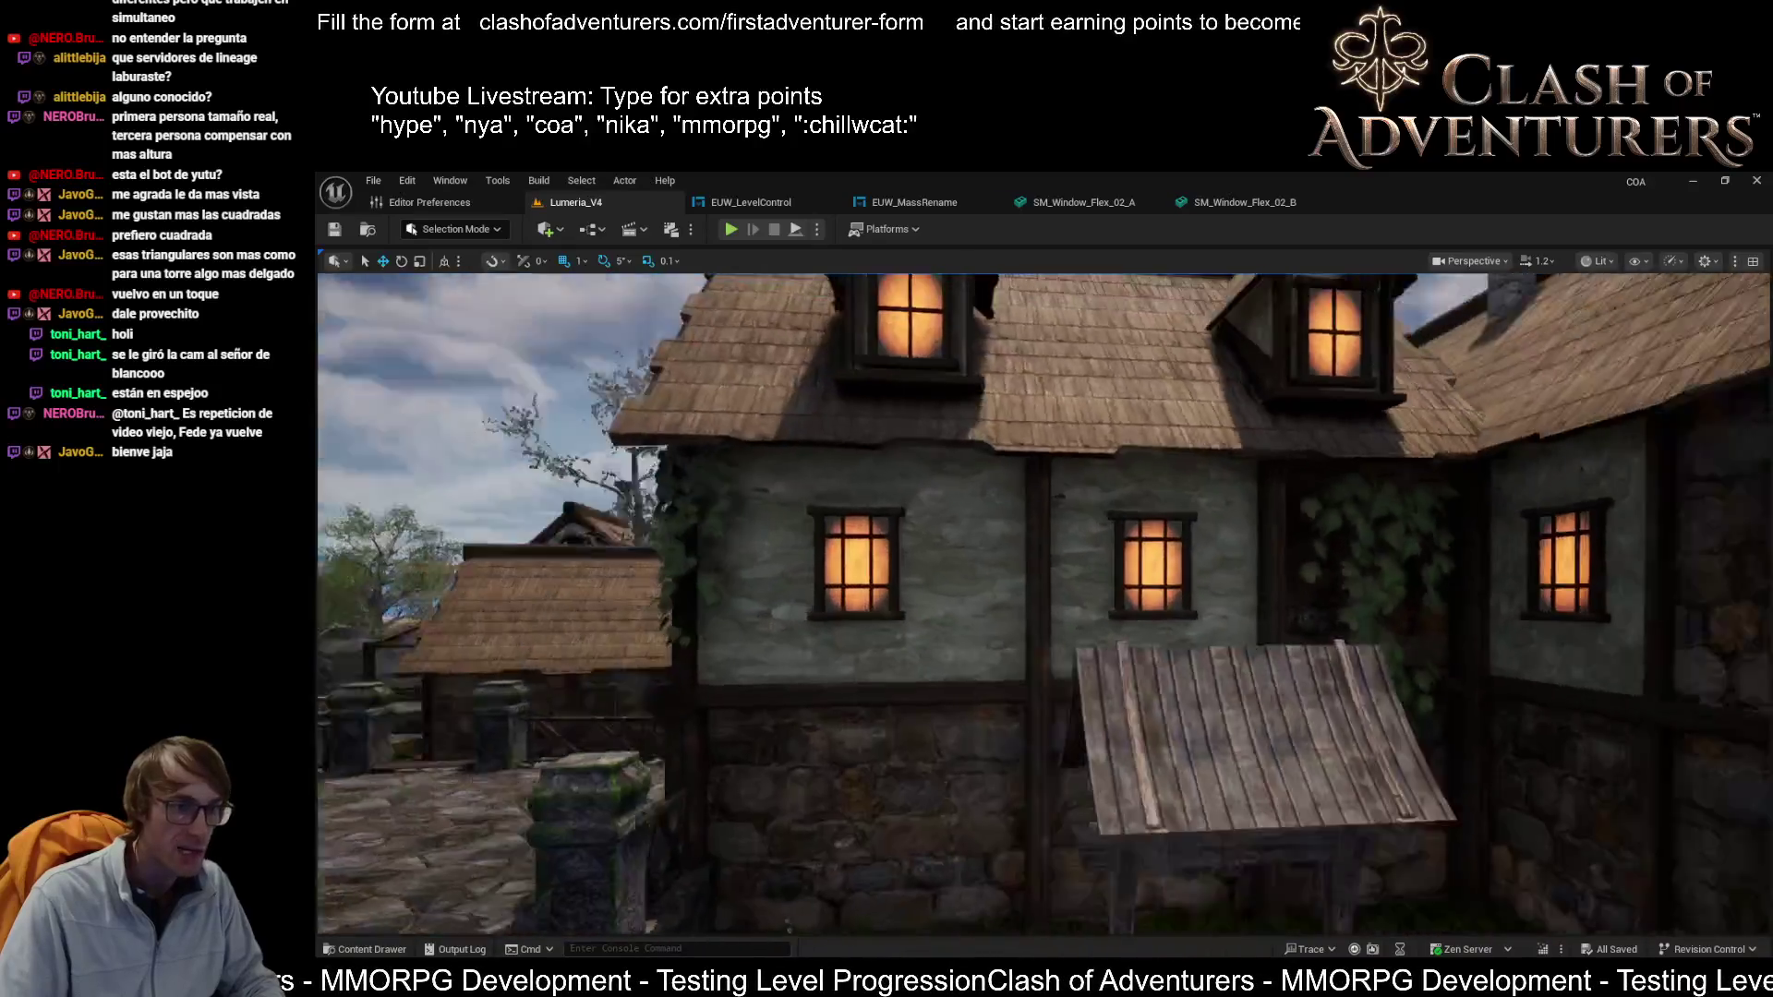
{"action": "scroll", "coordinate": [1043, 605], "scroll_direction": "down", "scroll_amount": 3}
{"action": "left_click", "coordinate": [1381, 600]}
{"action": "key", "text": "f"}
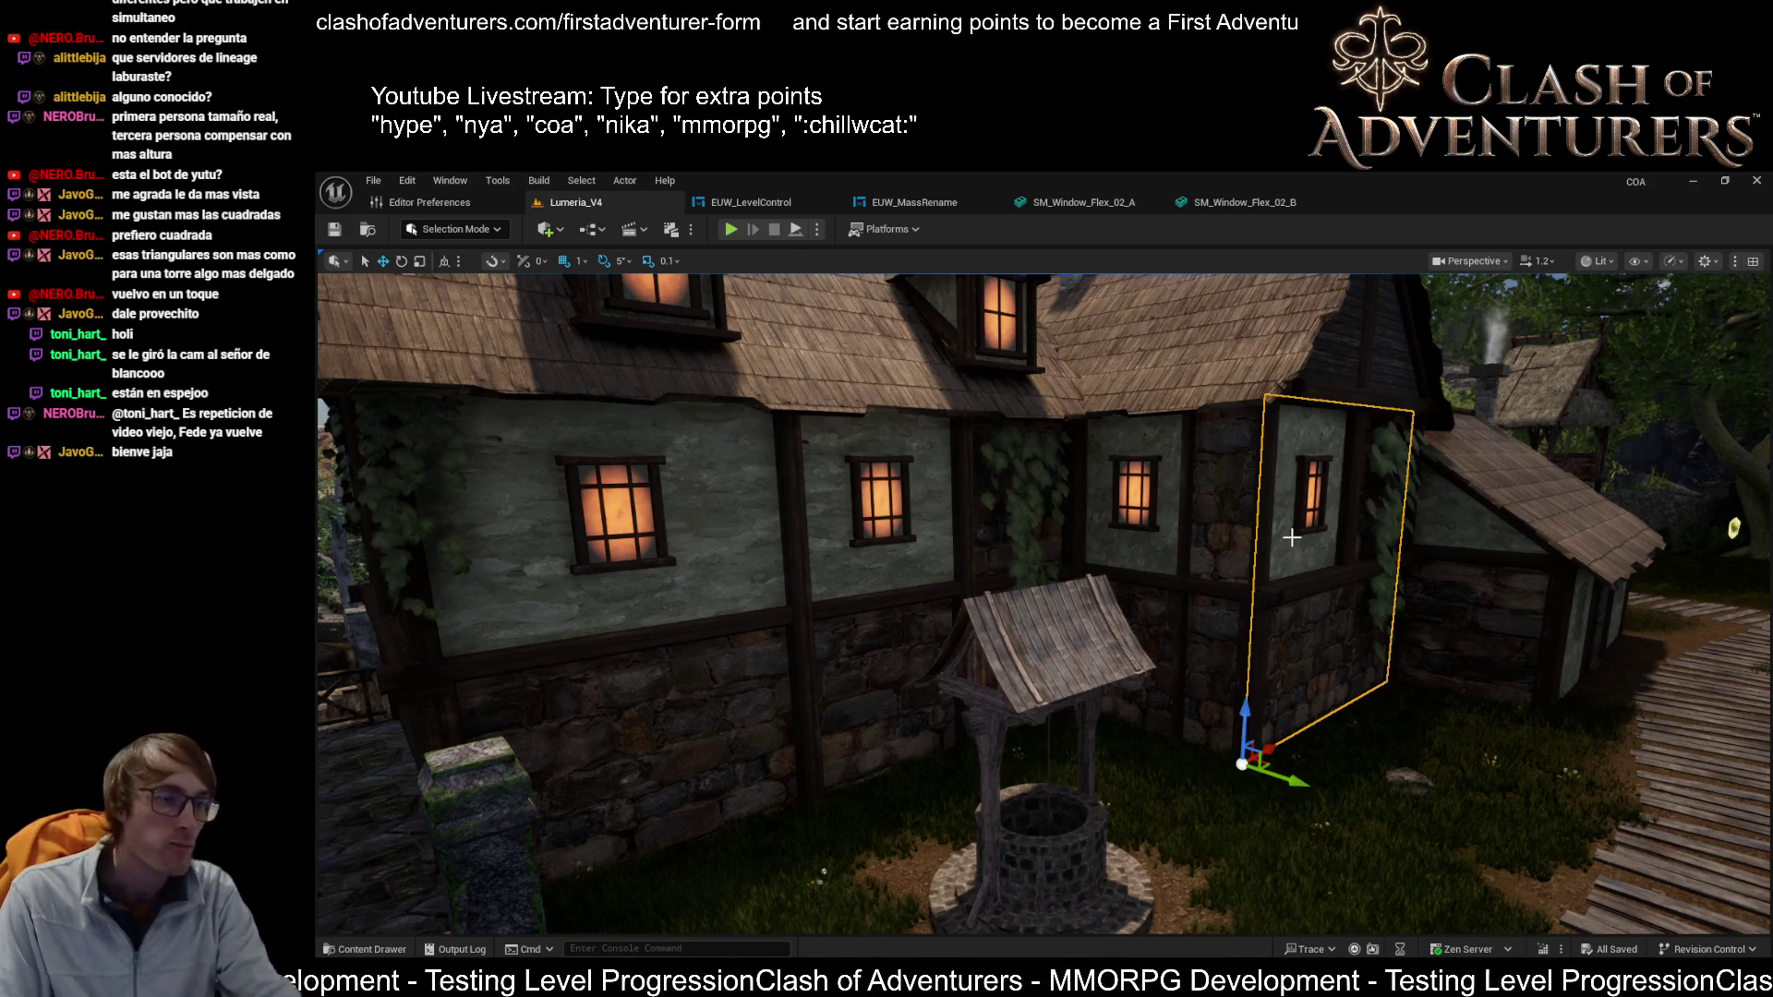
Step: Orbit to the house's side wing and select its timber-frame beams after trying gable and roof
{"action": "left_click_drag", "start_coordinate": [1278, 523], "coordinate": [1177, 518]}
{"action": "left_click_drag", "start_coordinate": [1289, 486], "coordinate": [1289, 486]}
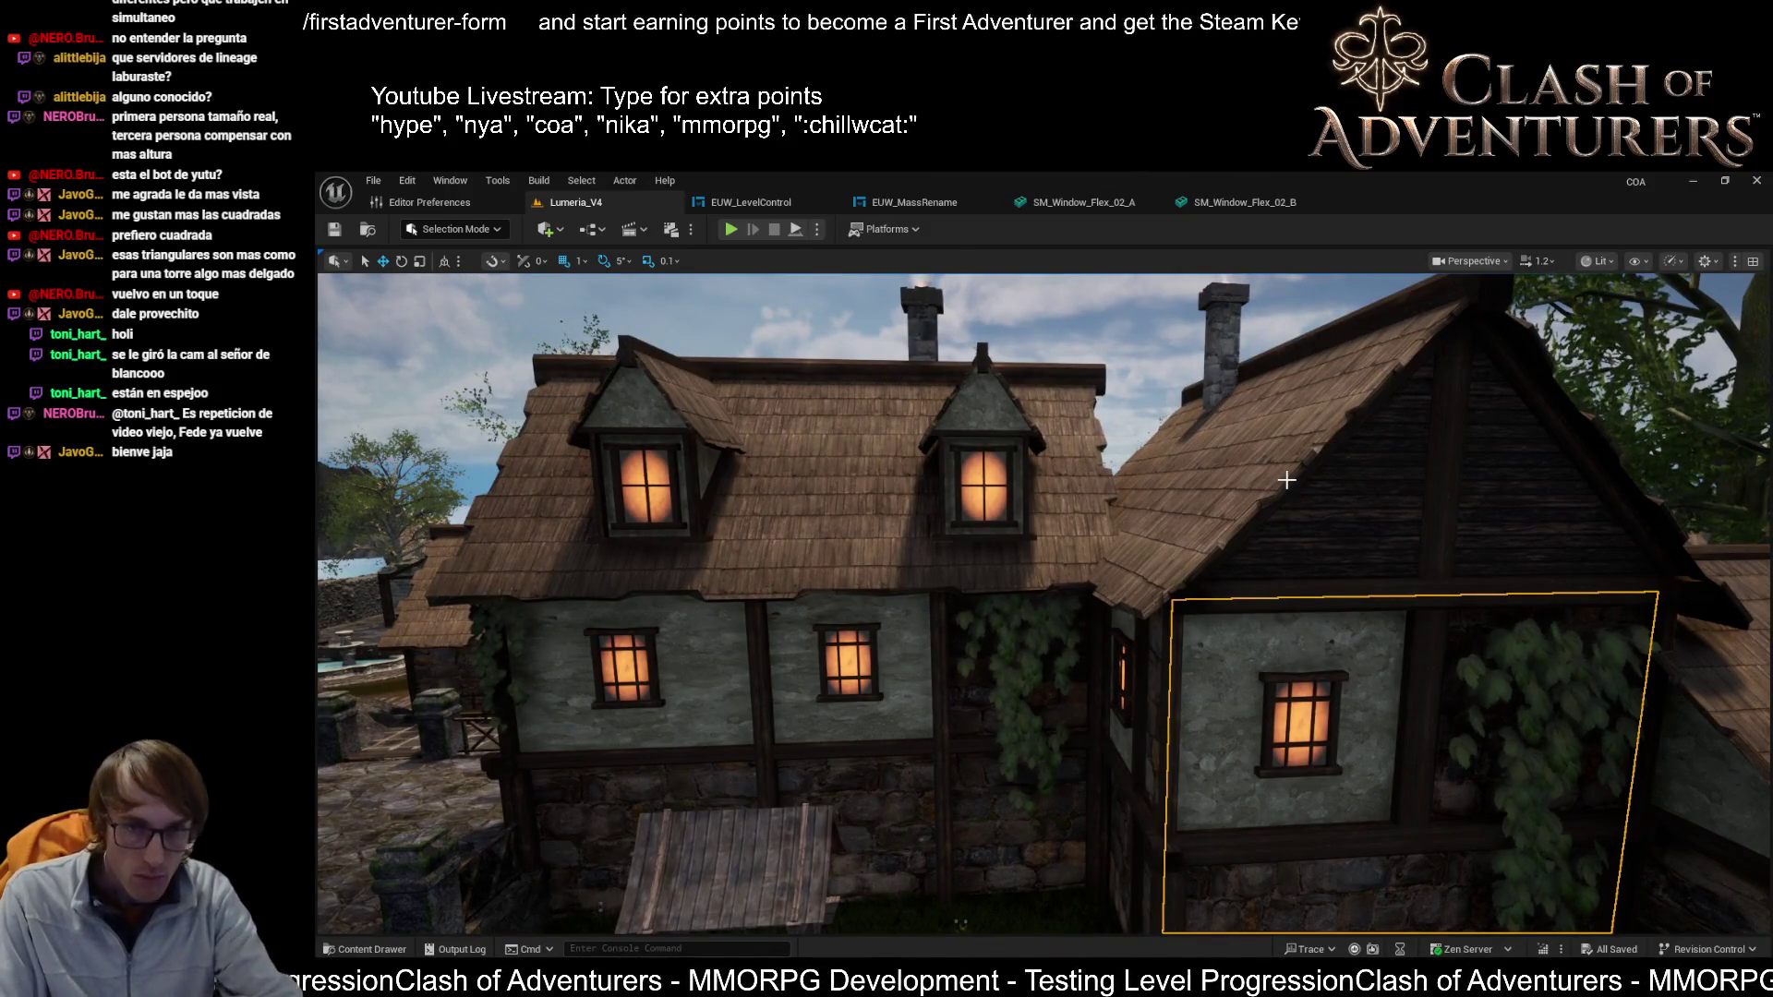
{"action": "left_click", "coordinate": [1378, 530]}
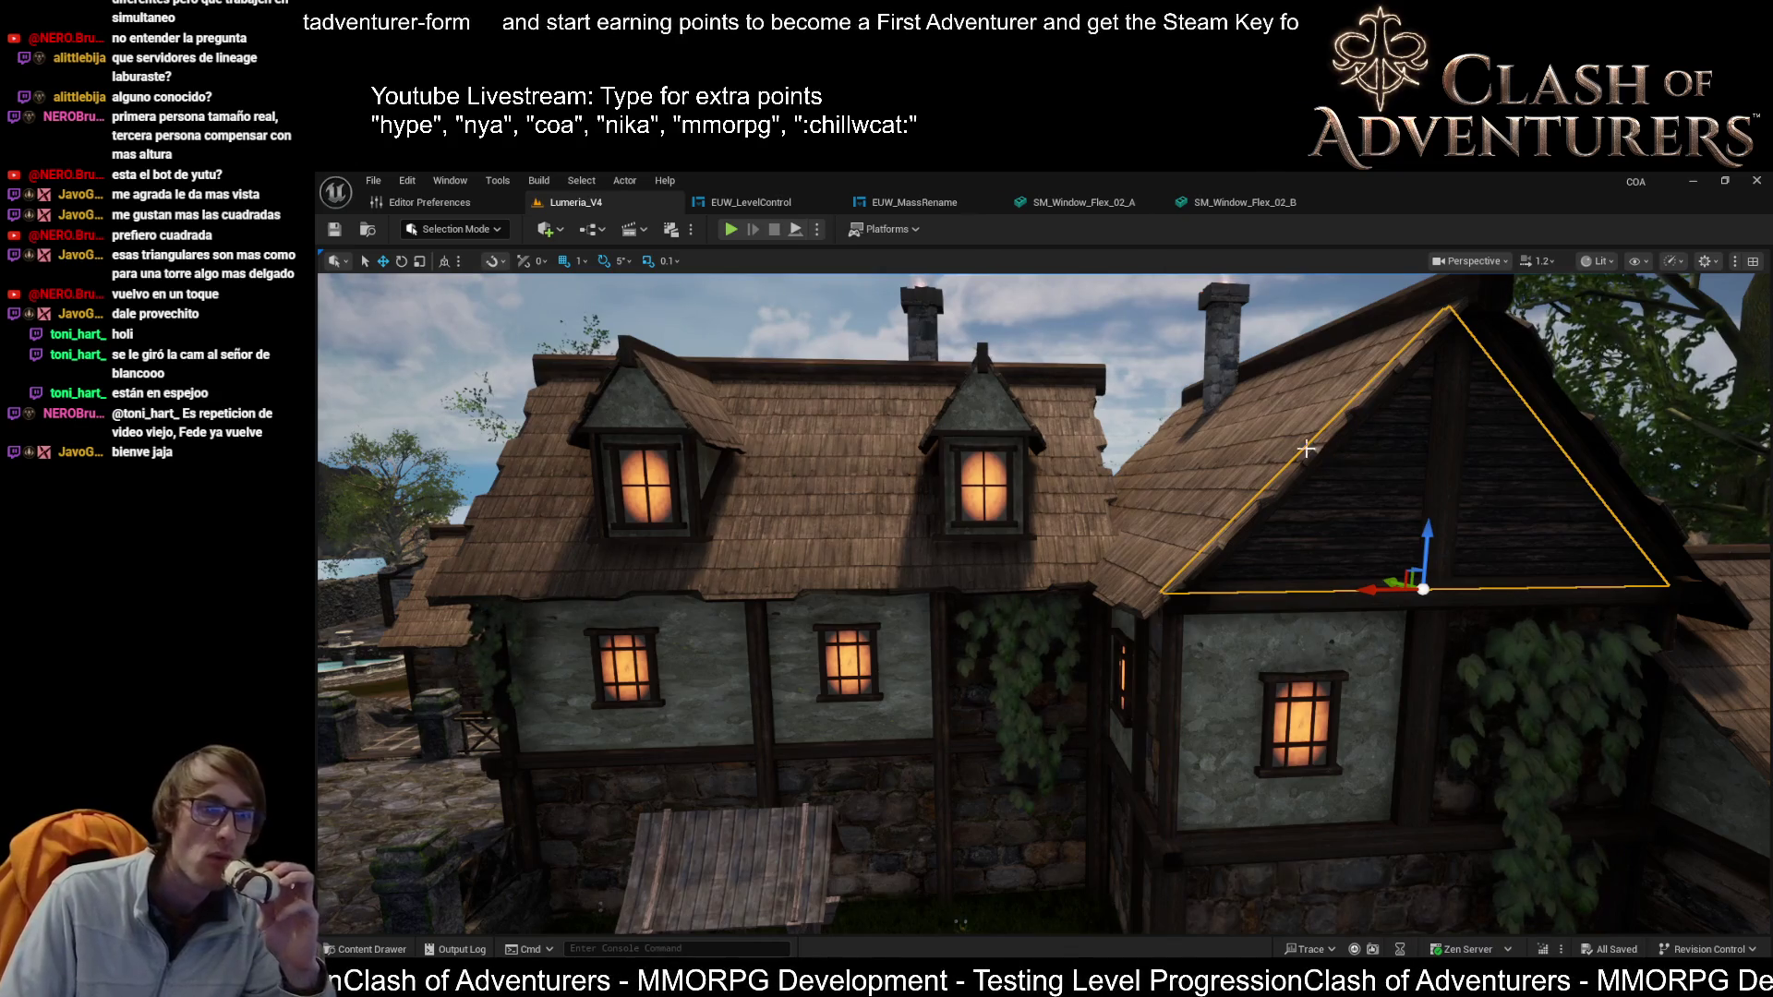
{"action": "left_click", "coordinate": [1285, 438]}
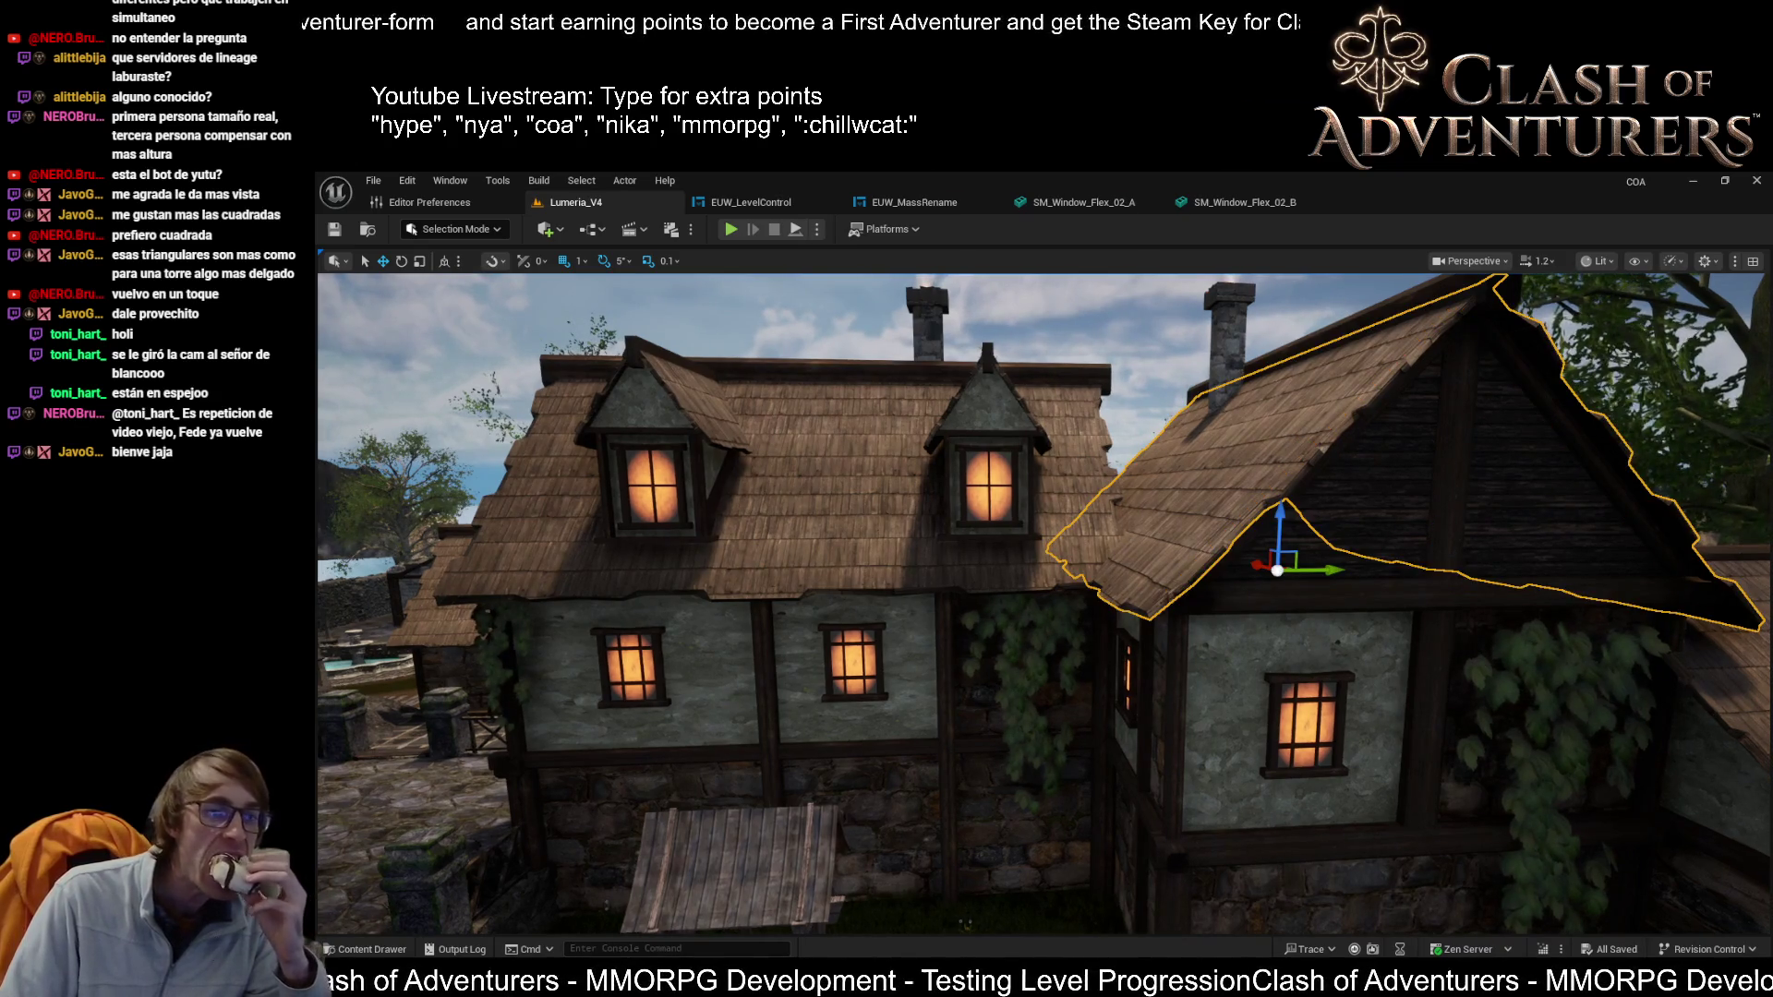
{"action": "left_click", "coordinate": [1442, 643], "text": "ctrl"}
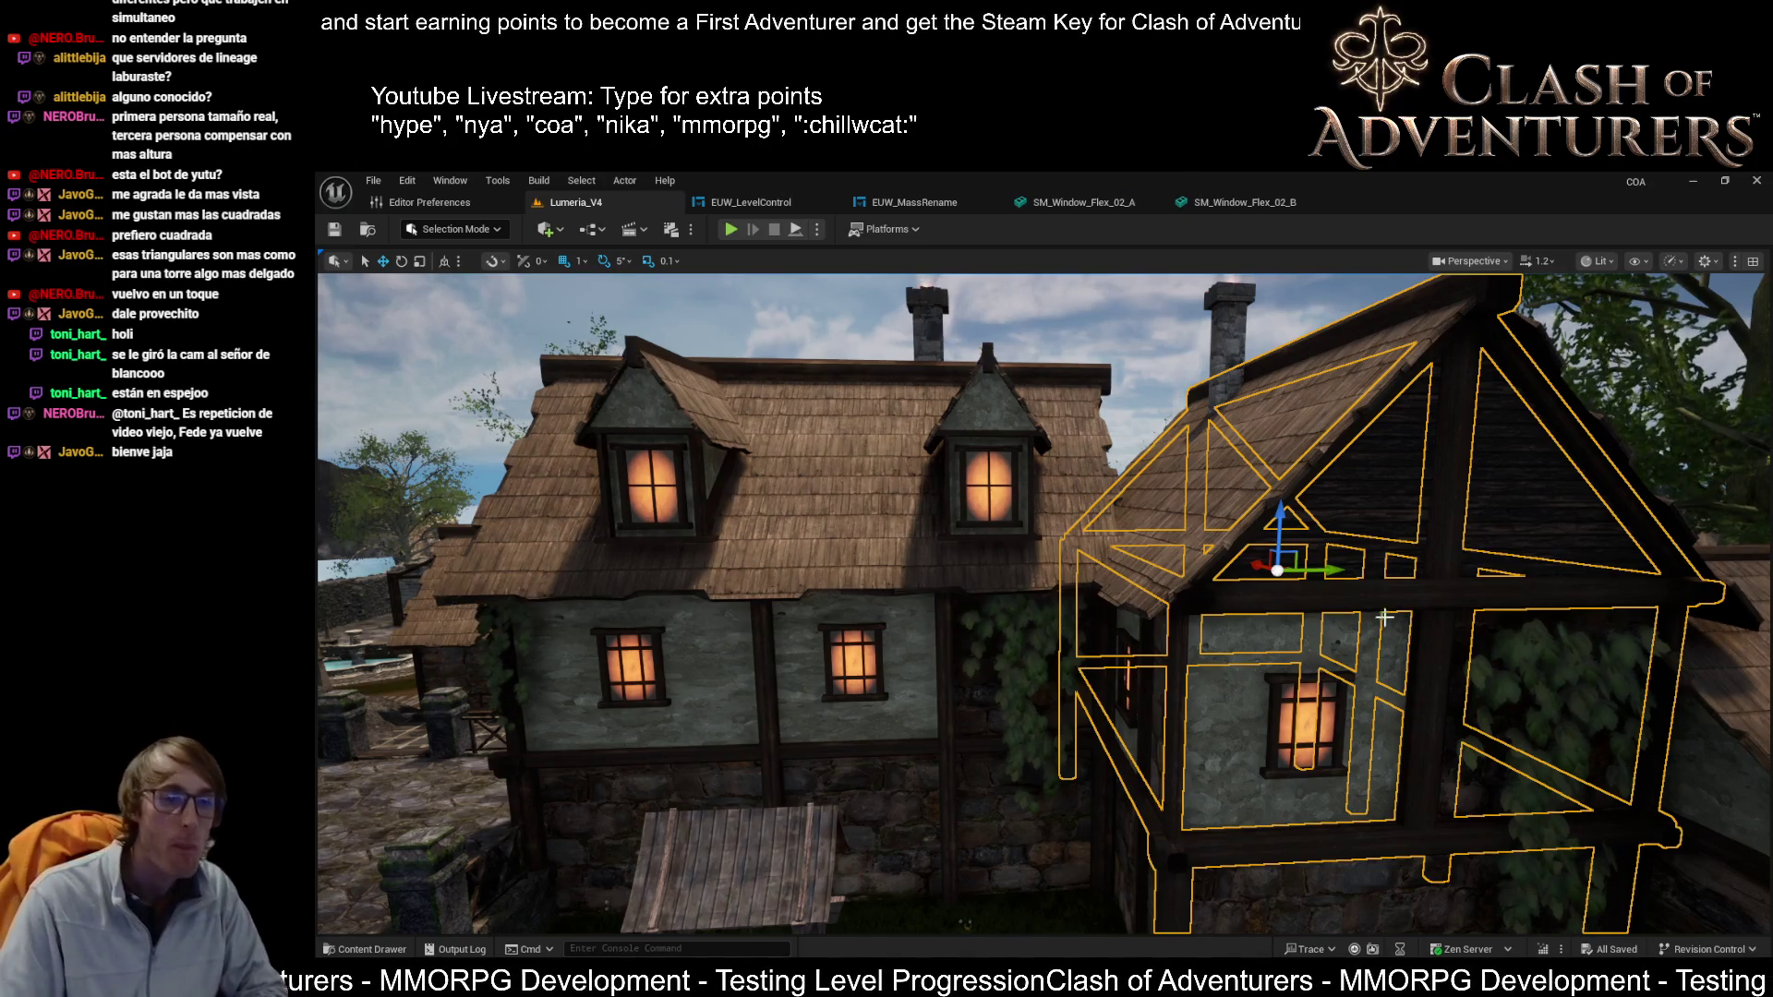
Step: Turn the view around the selected building and undo the last change
{"action": "left_click_drag", "start_coordinate": [1351, 630], "coordinate": [1237, 619]}
{"action": "scroll", "coordinate": [1043, 600], "scroll_direction": "up", "scroll_amount": 10}
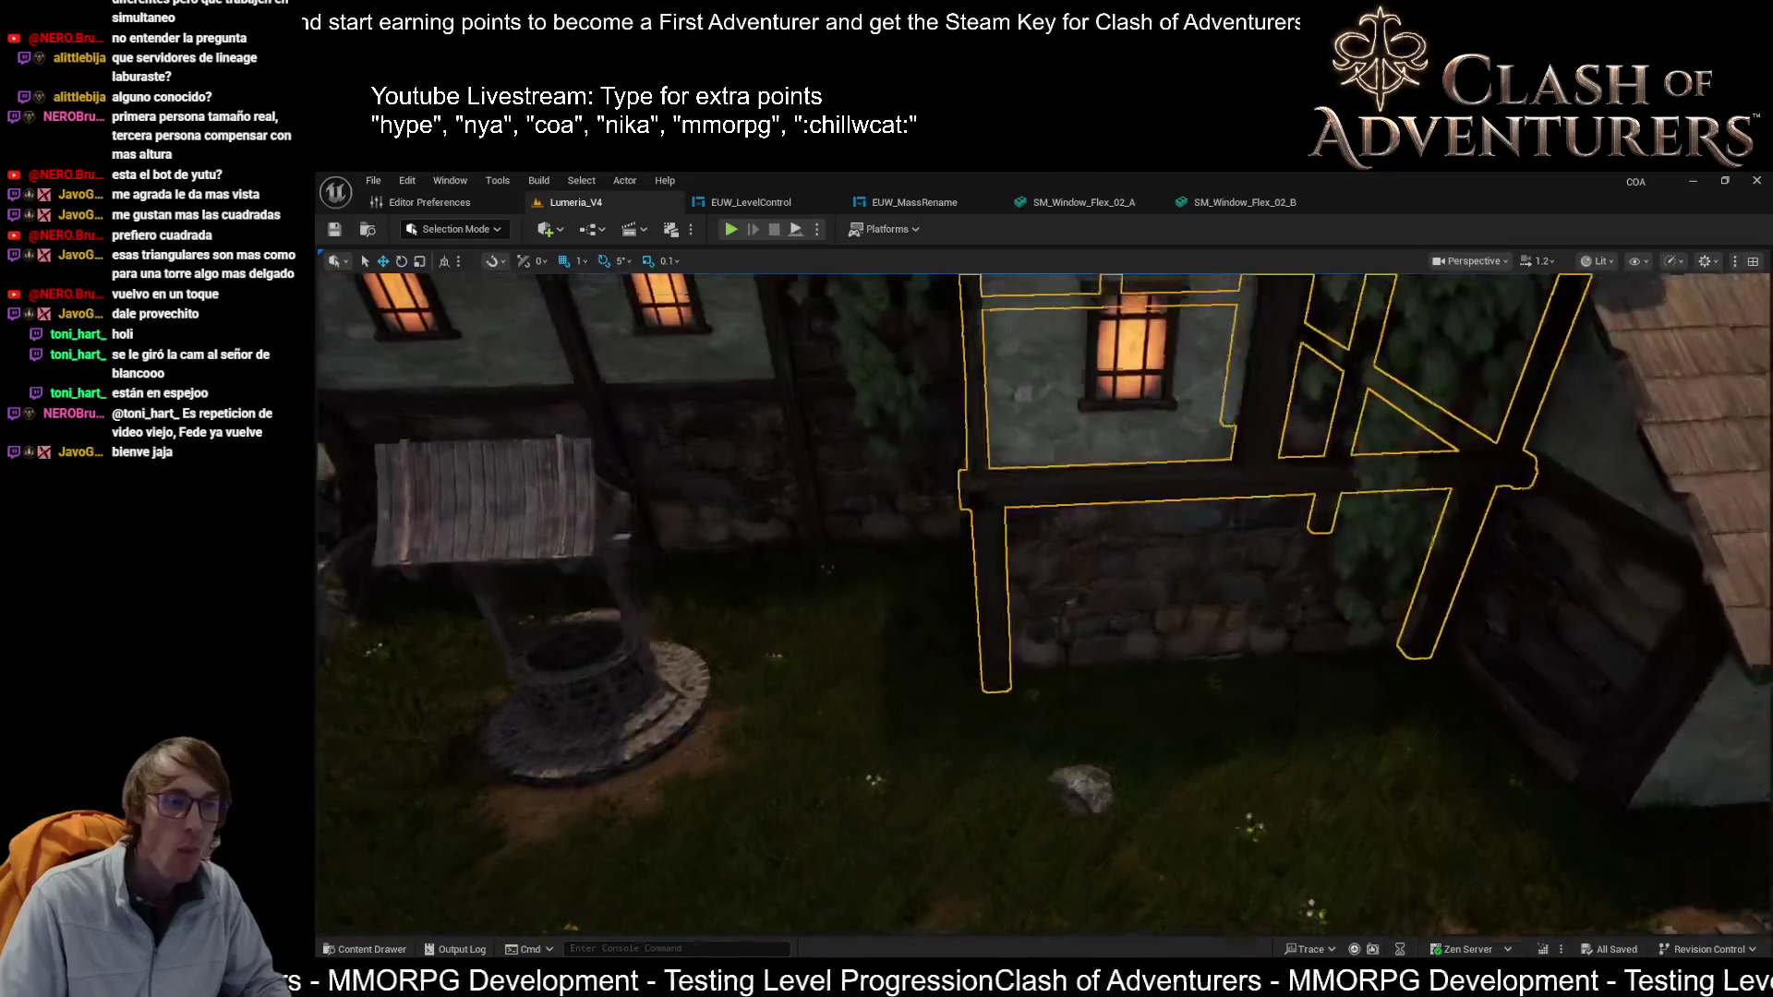
{"action": "scroll", "coordinate": [1287, 645], "scroll_direction": "down", "scroll_amount": 10}
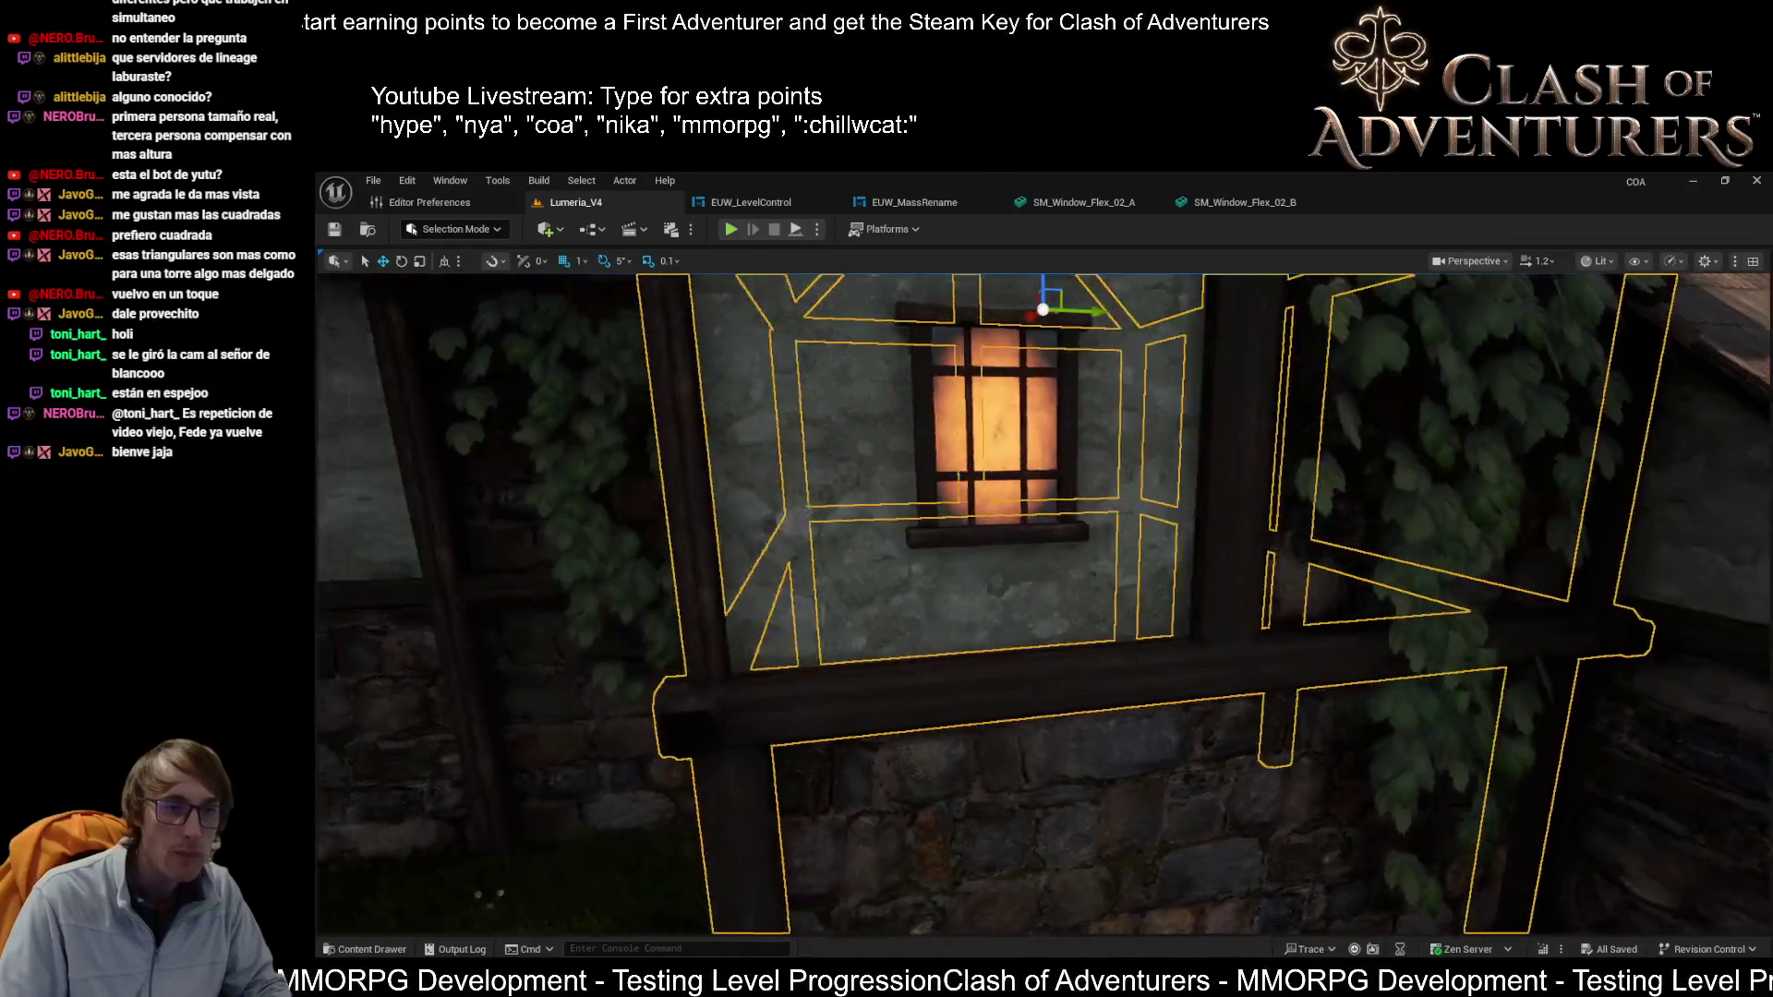
{"action": "scroll", "coordinate": [1287, 644], "scroll_direction": "down", "scroll_amount": 10}
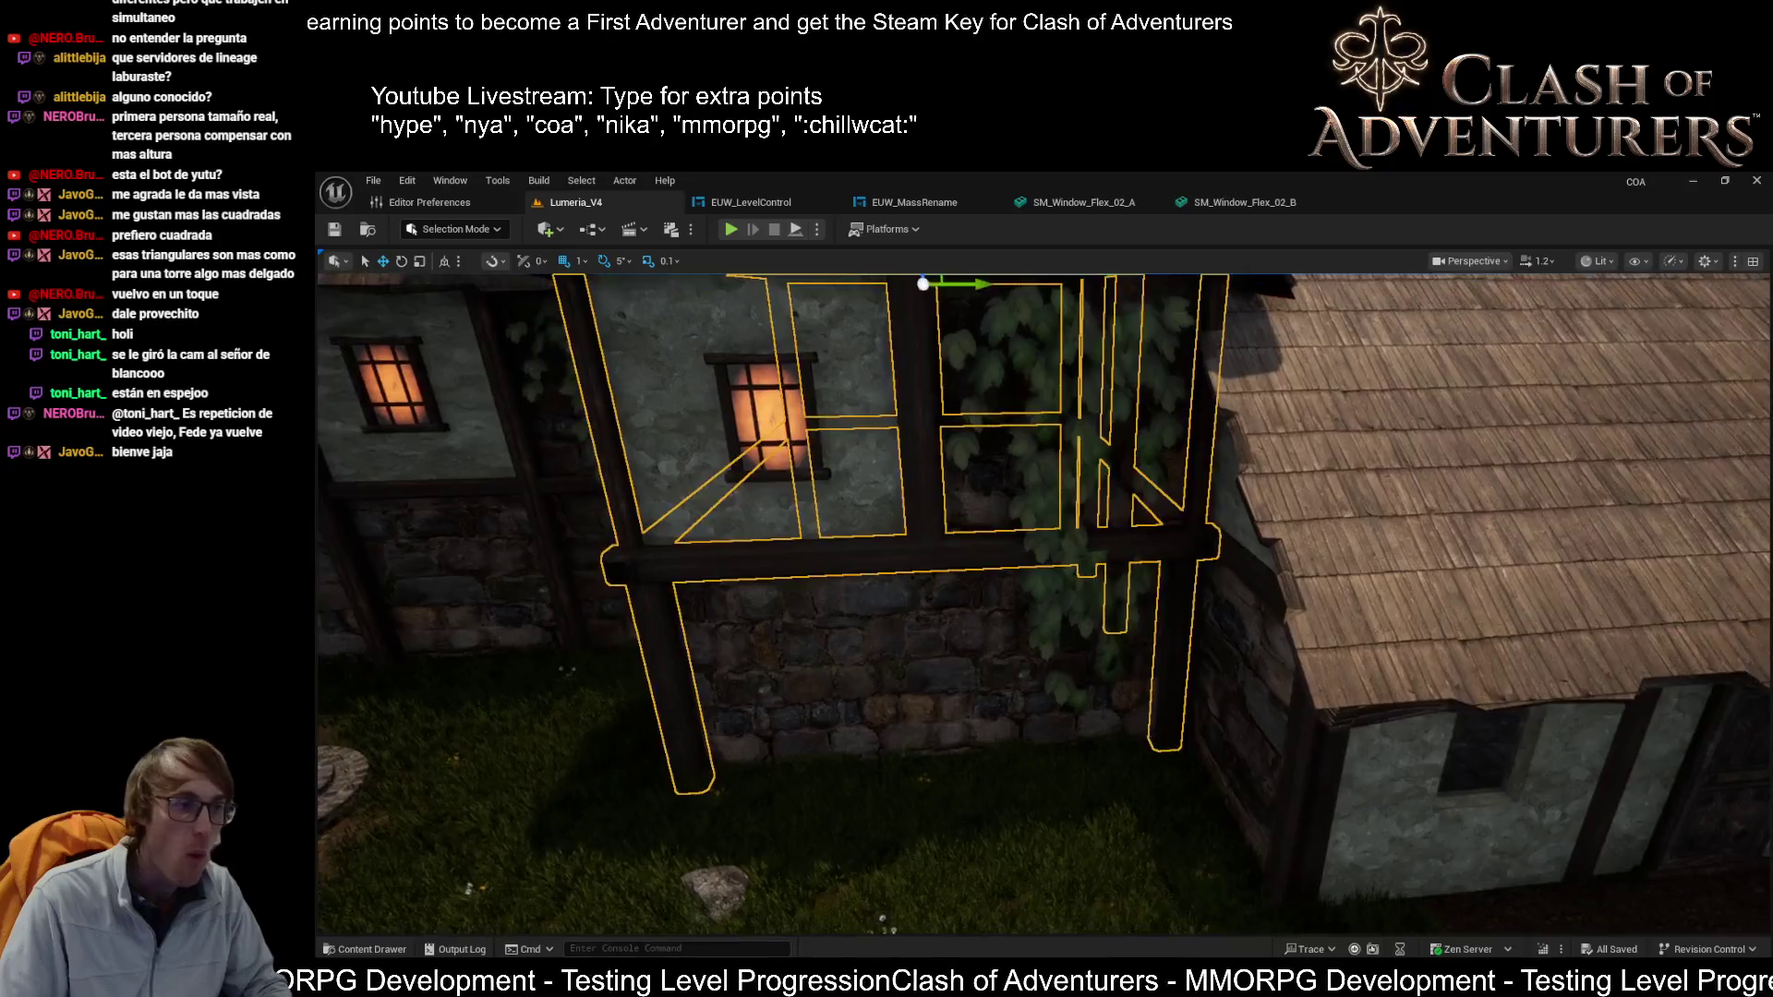
{"action": "key", "text": "ctrl+z"}
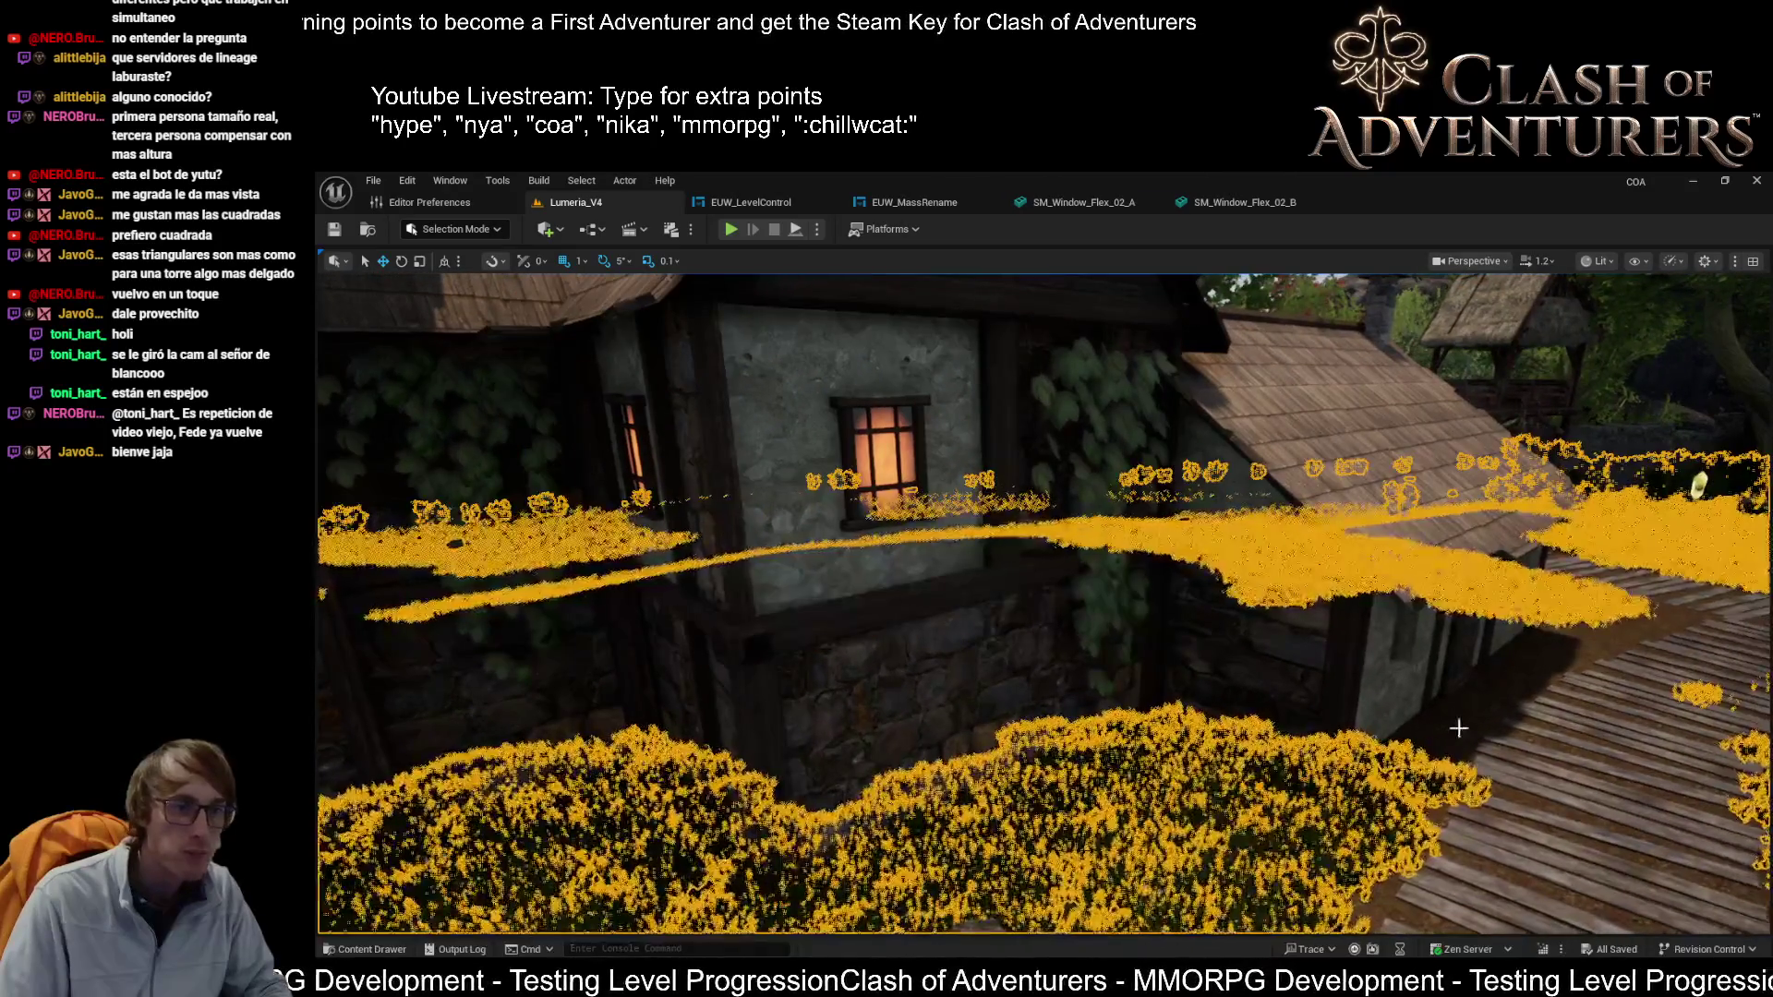
Step: Fly the camera to the small shingle-roofed house and select it by its roof
{"action": "key", "text": "d"}
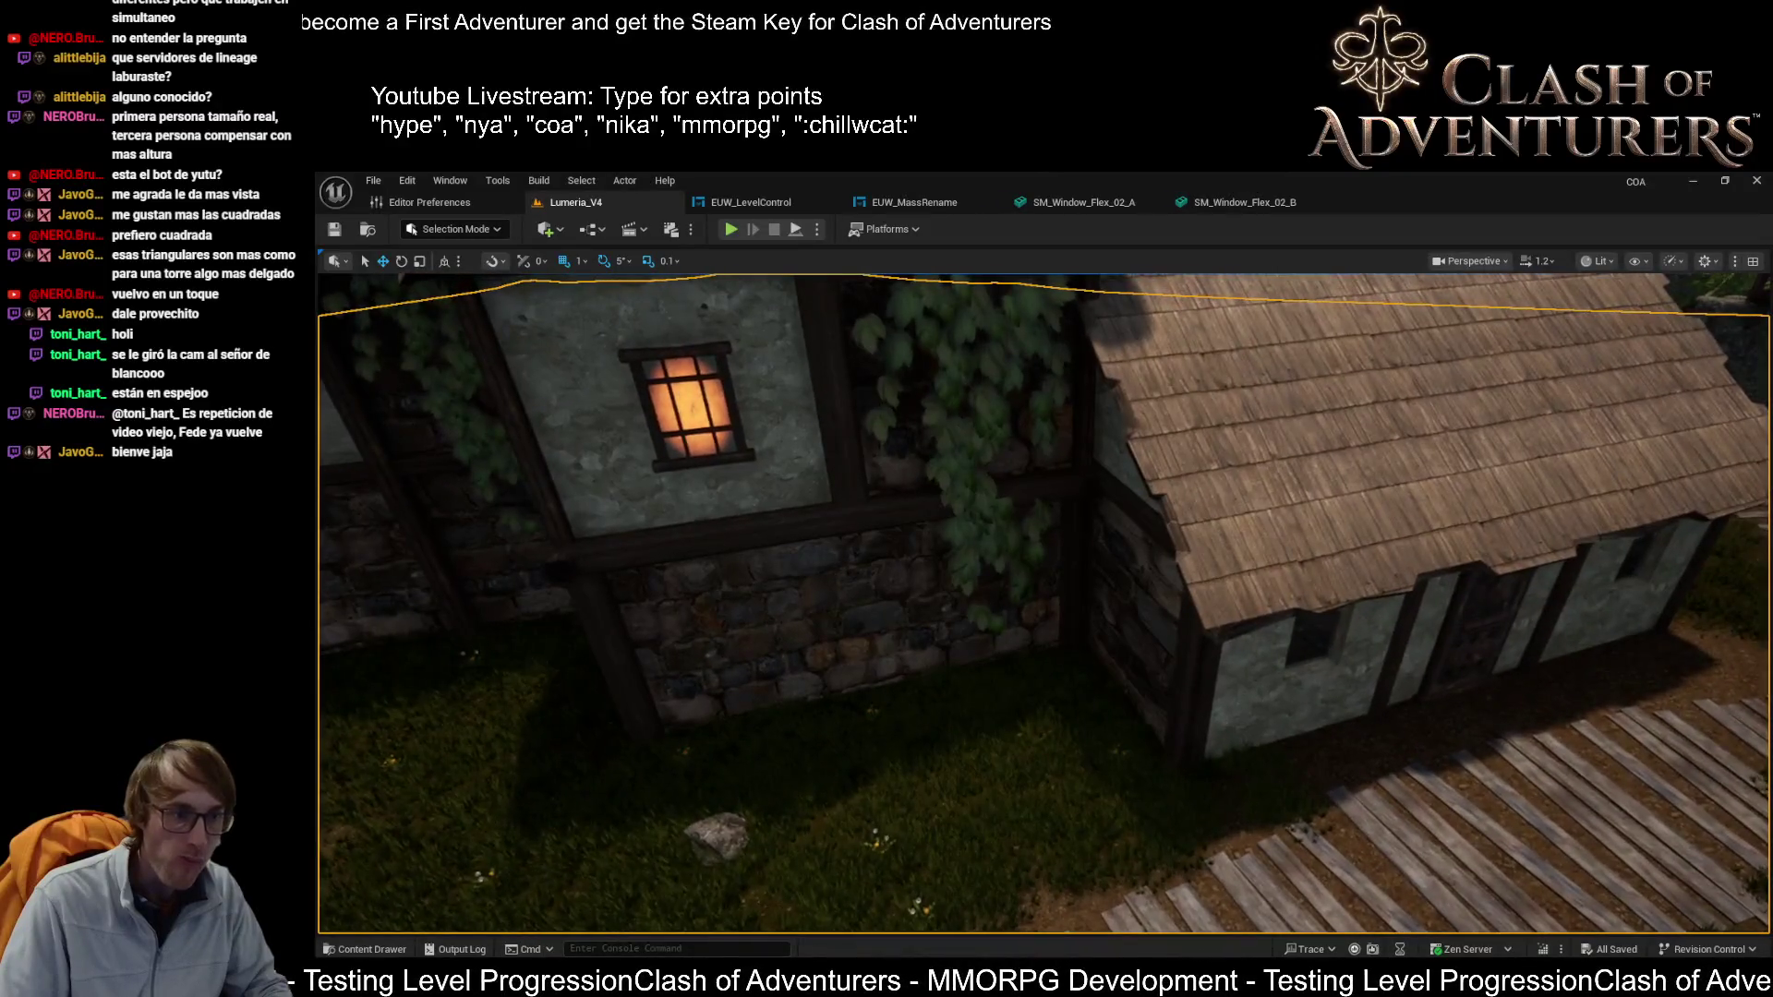
{"action": "key", "text": "d"}
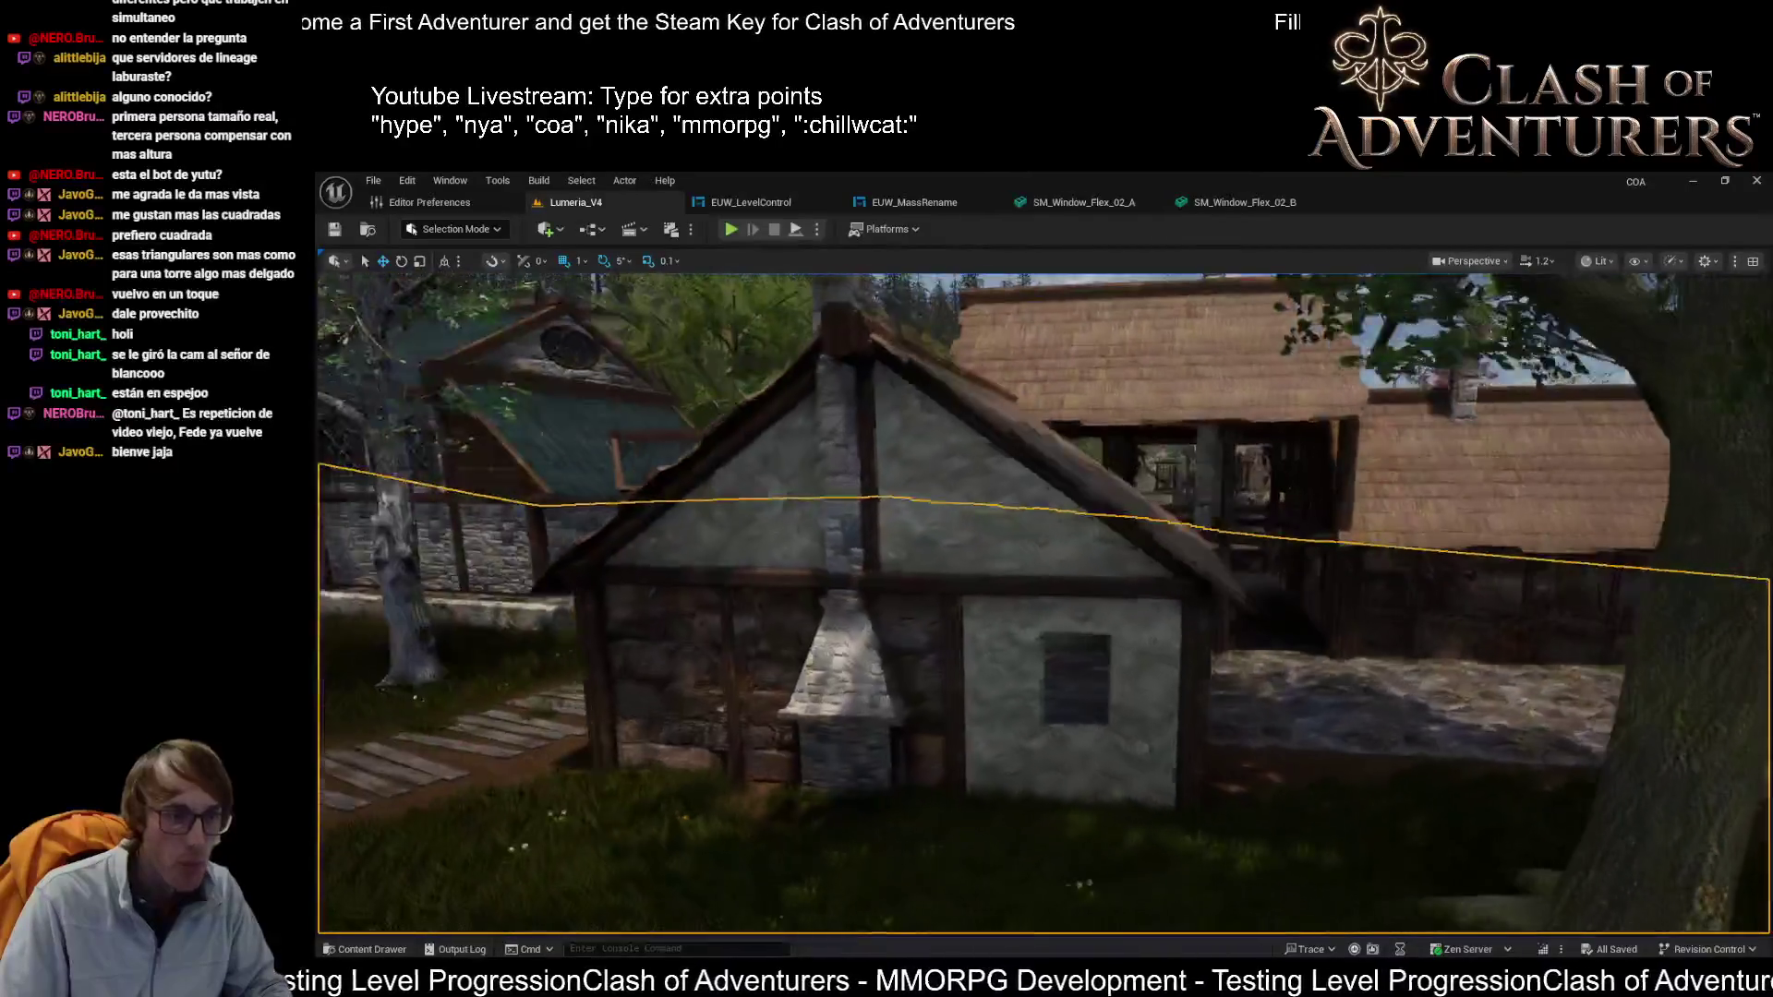
{"action": "key", "text": "s"}
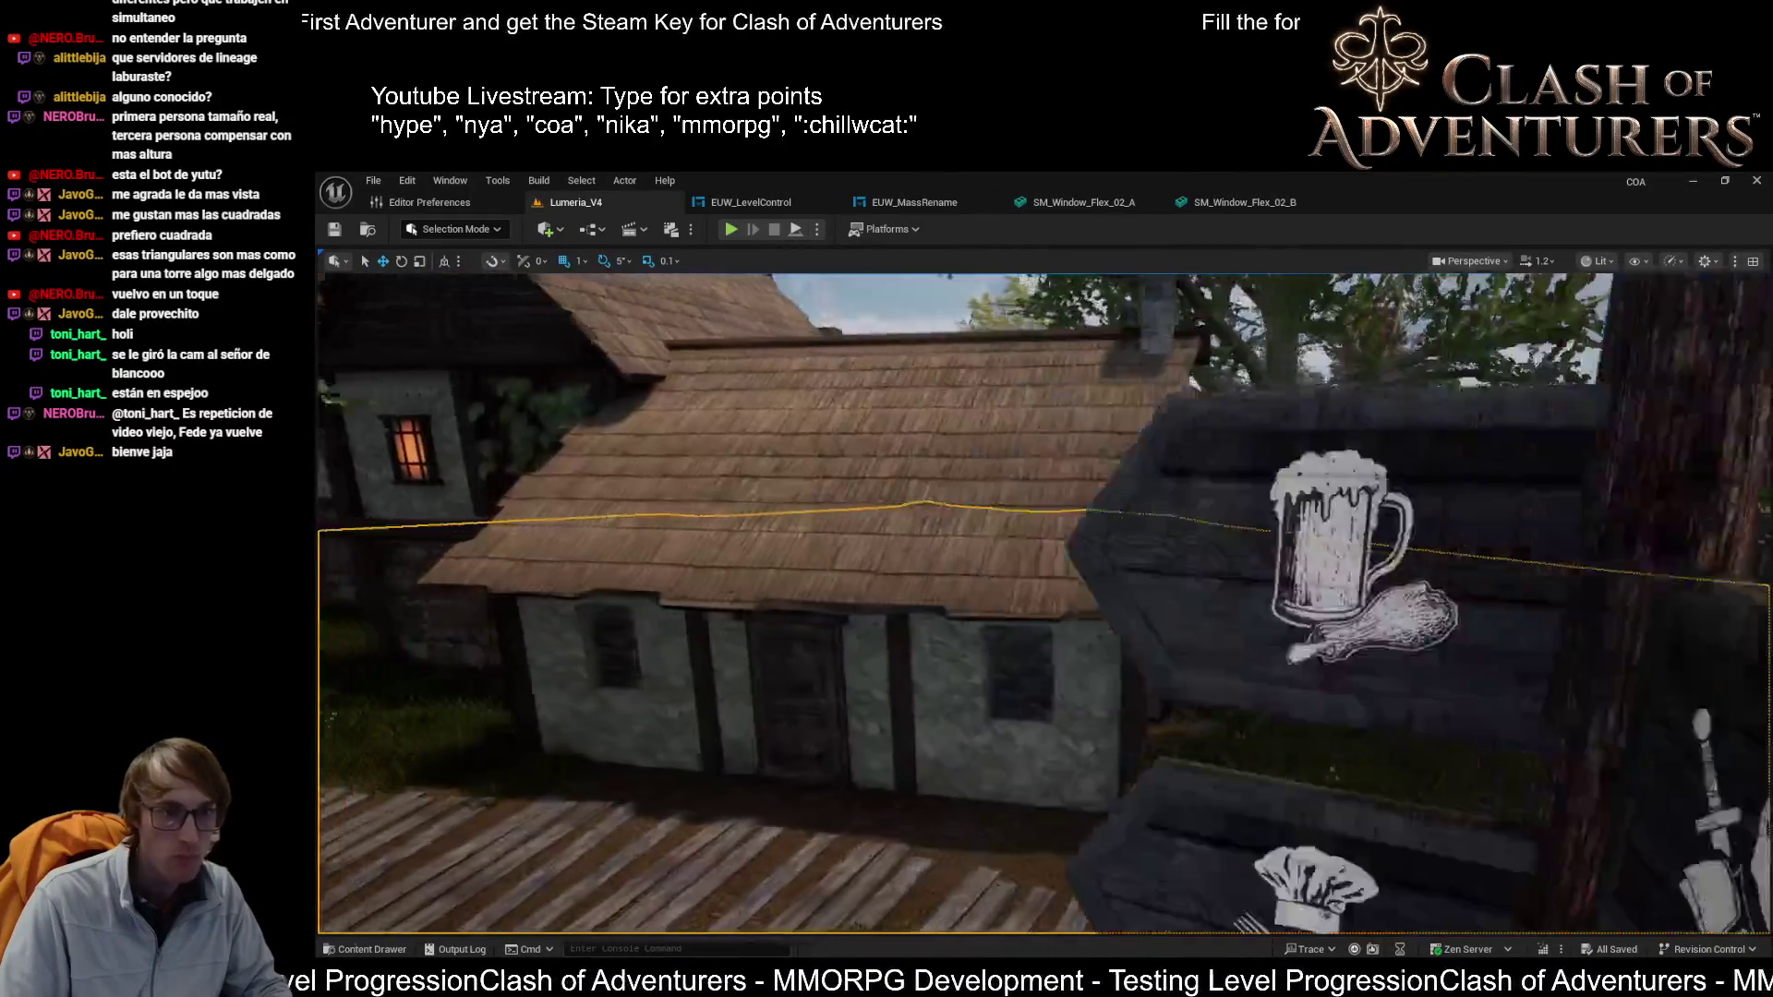
{"action": "key", "text": "a"}
{"action": "left_click", "coordinate": [1476, 505]}
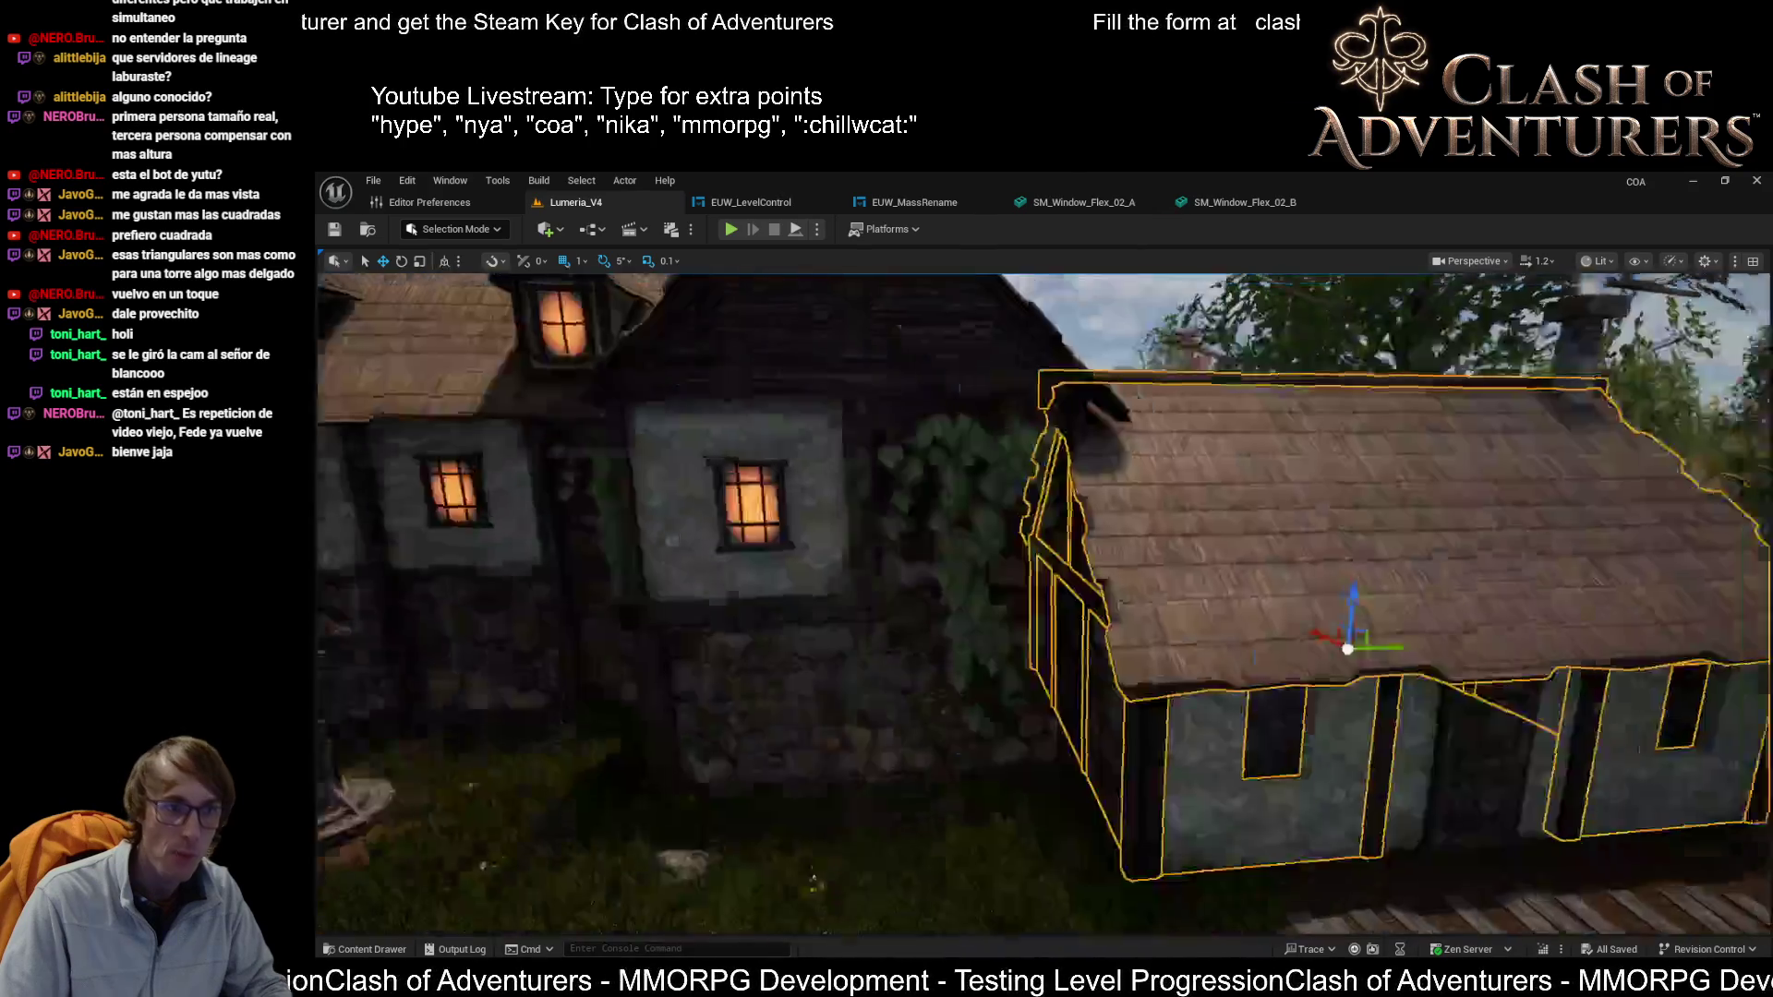
{"action": "key", "text": "s"}
{"action": "key", "text": "a"}
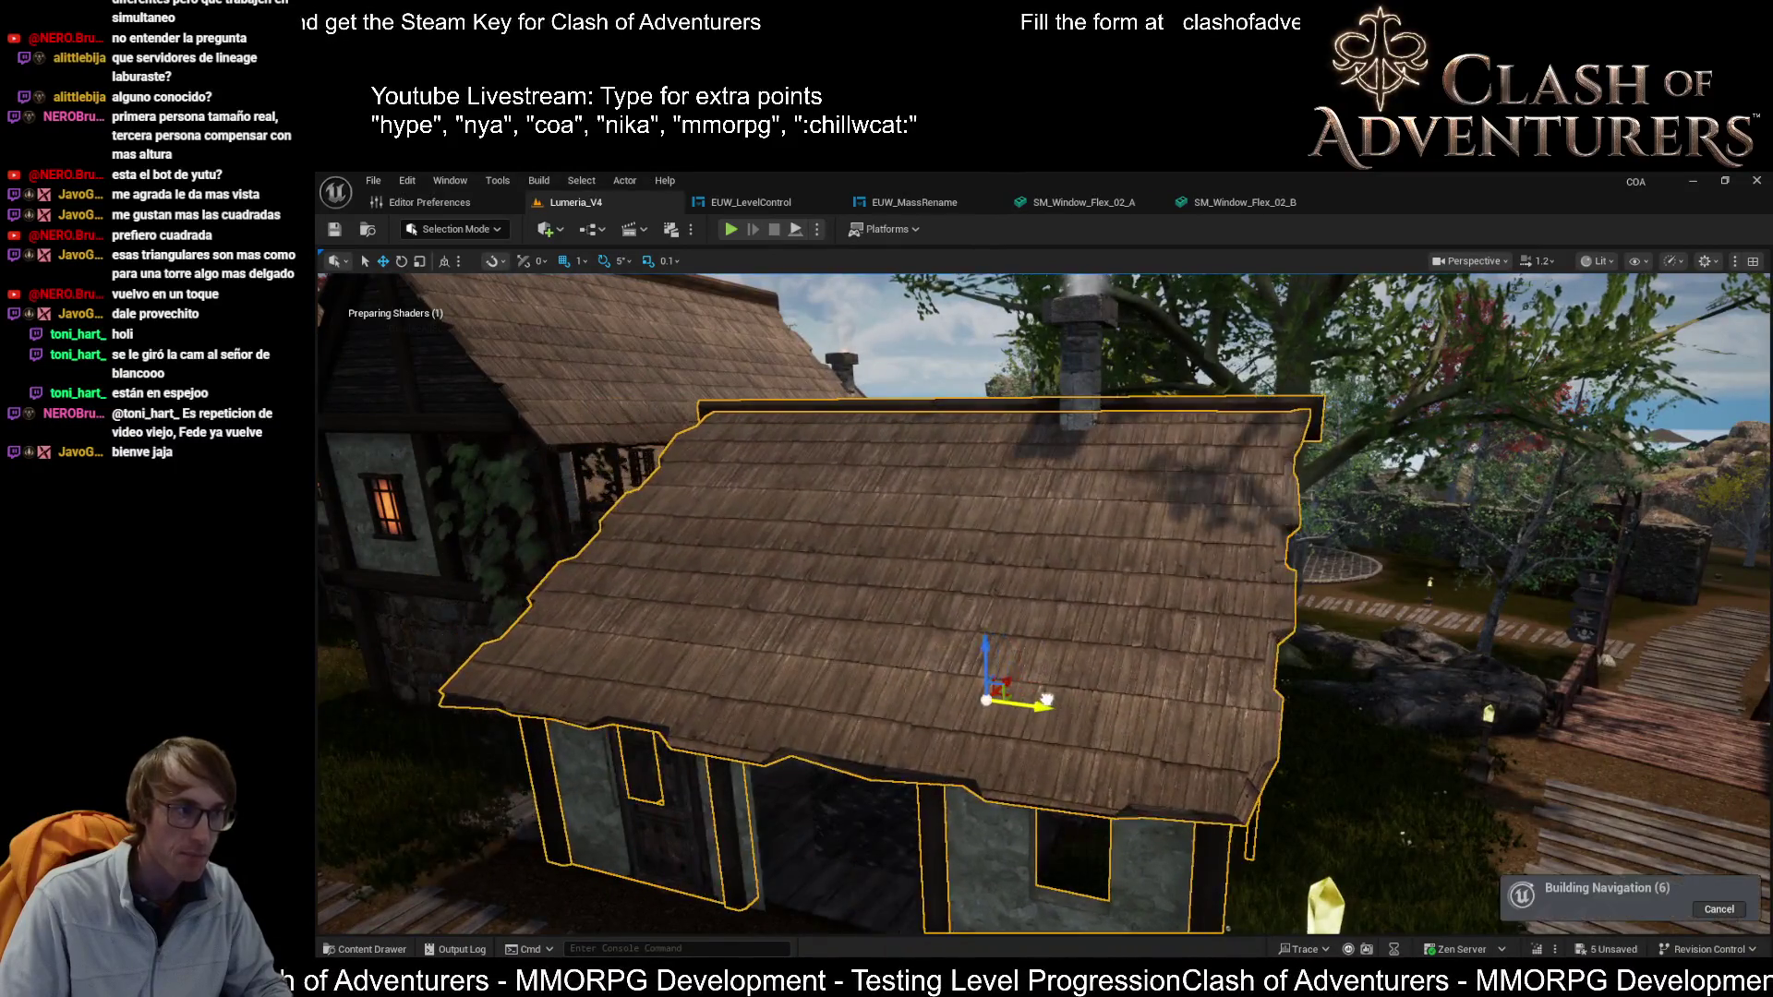
Step: Undo the Move Elements change and inspect the small house's doorway and chimney side
{"action": "key", "text": "a"}
{"action": "key", "text": "s"}
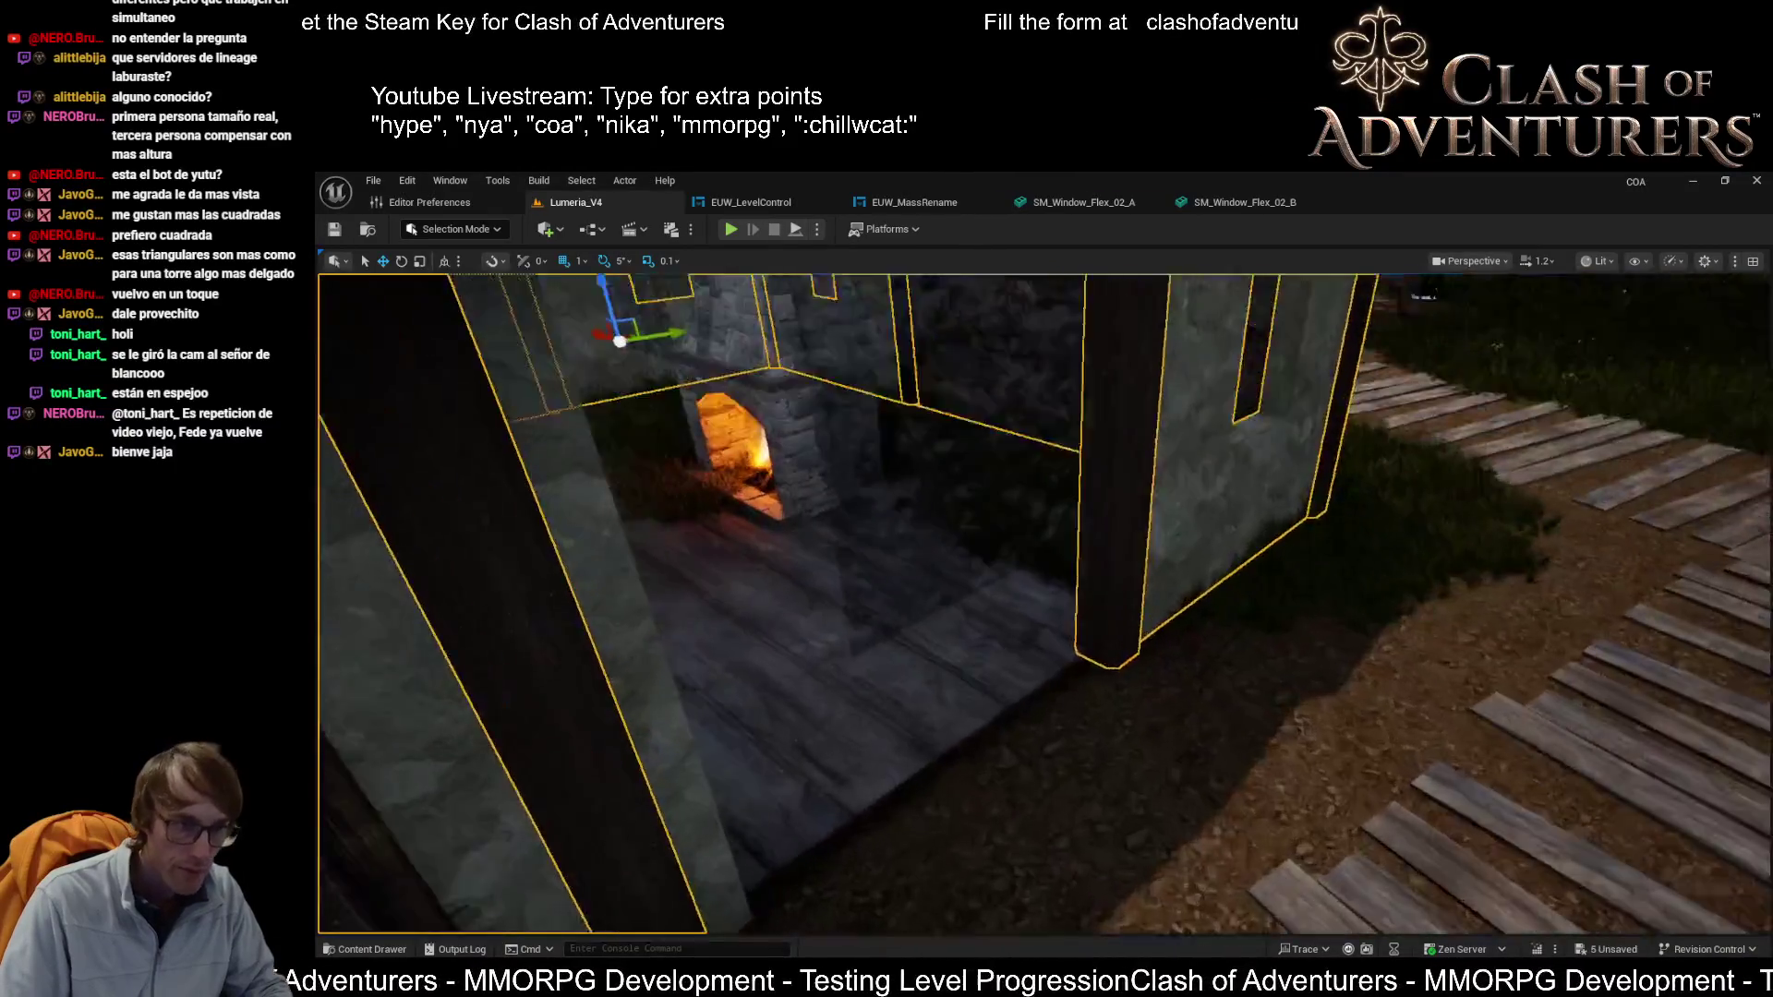
{"action": "key", "text": "ctrl+z"}
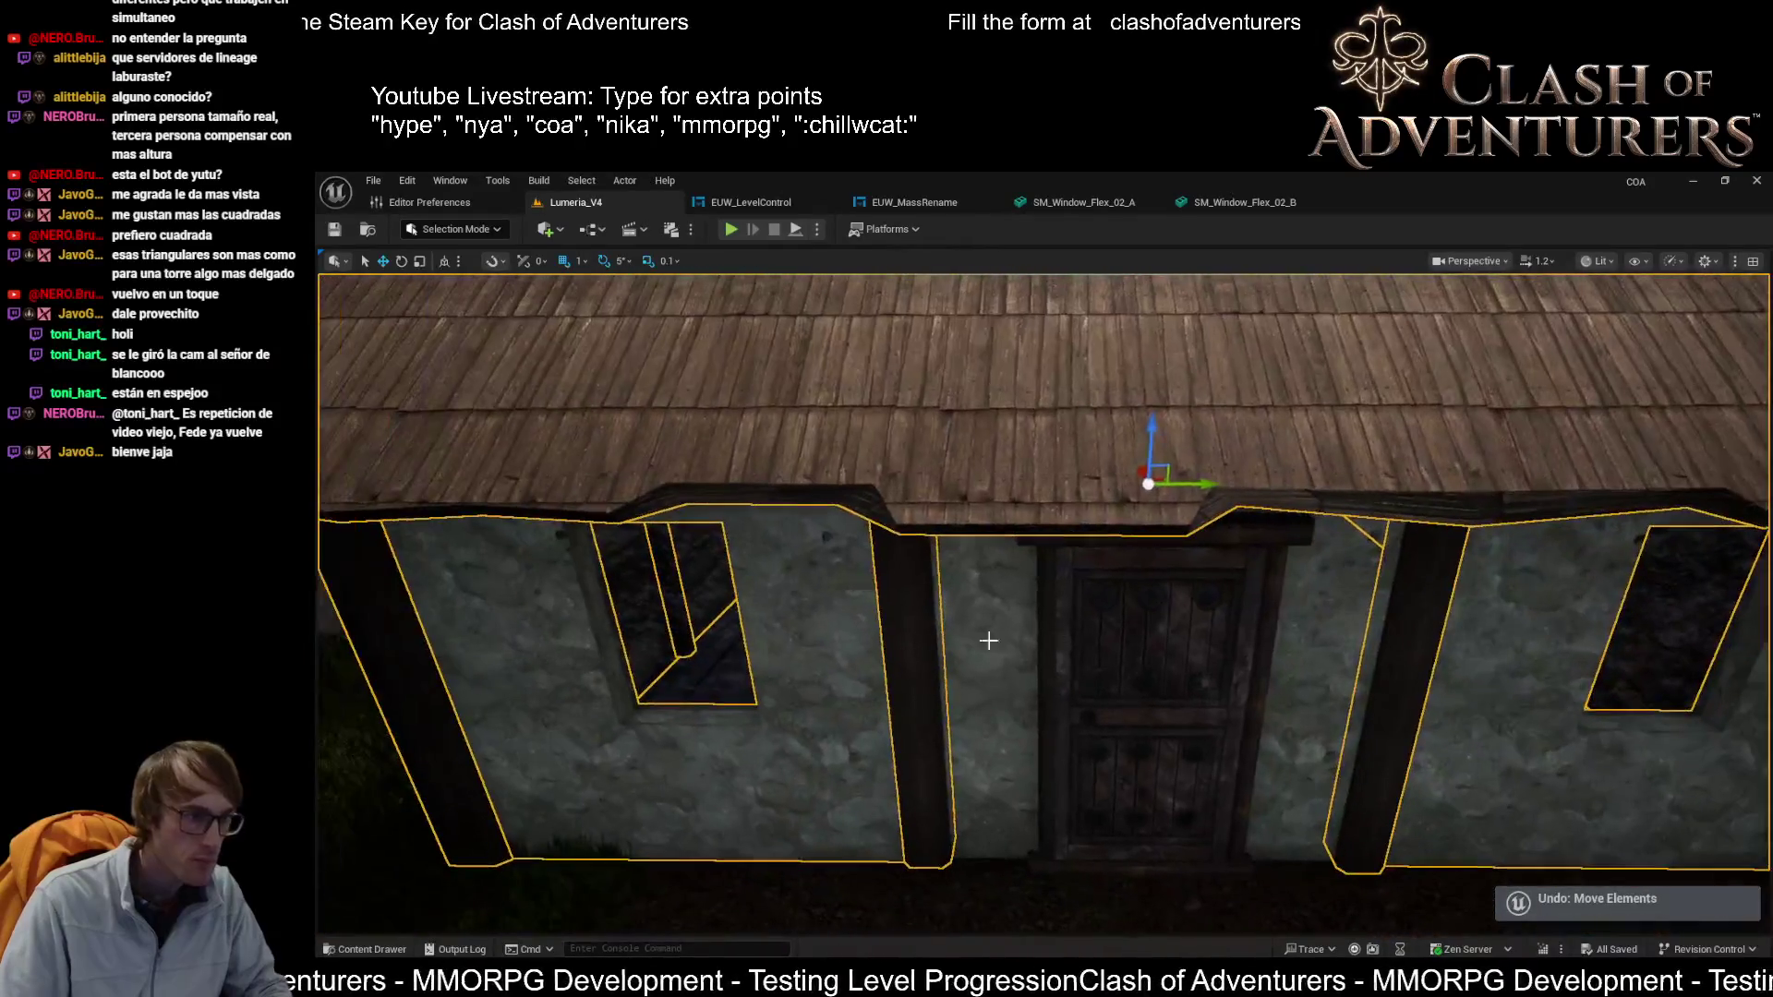
{"action": "key", "text": "s"}
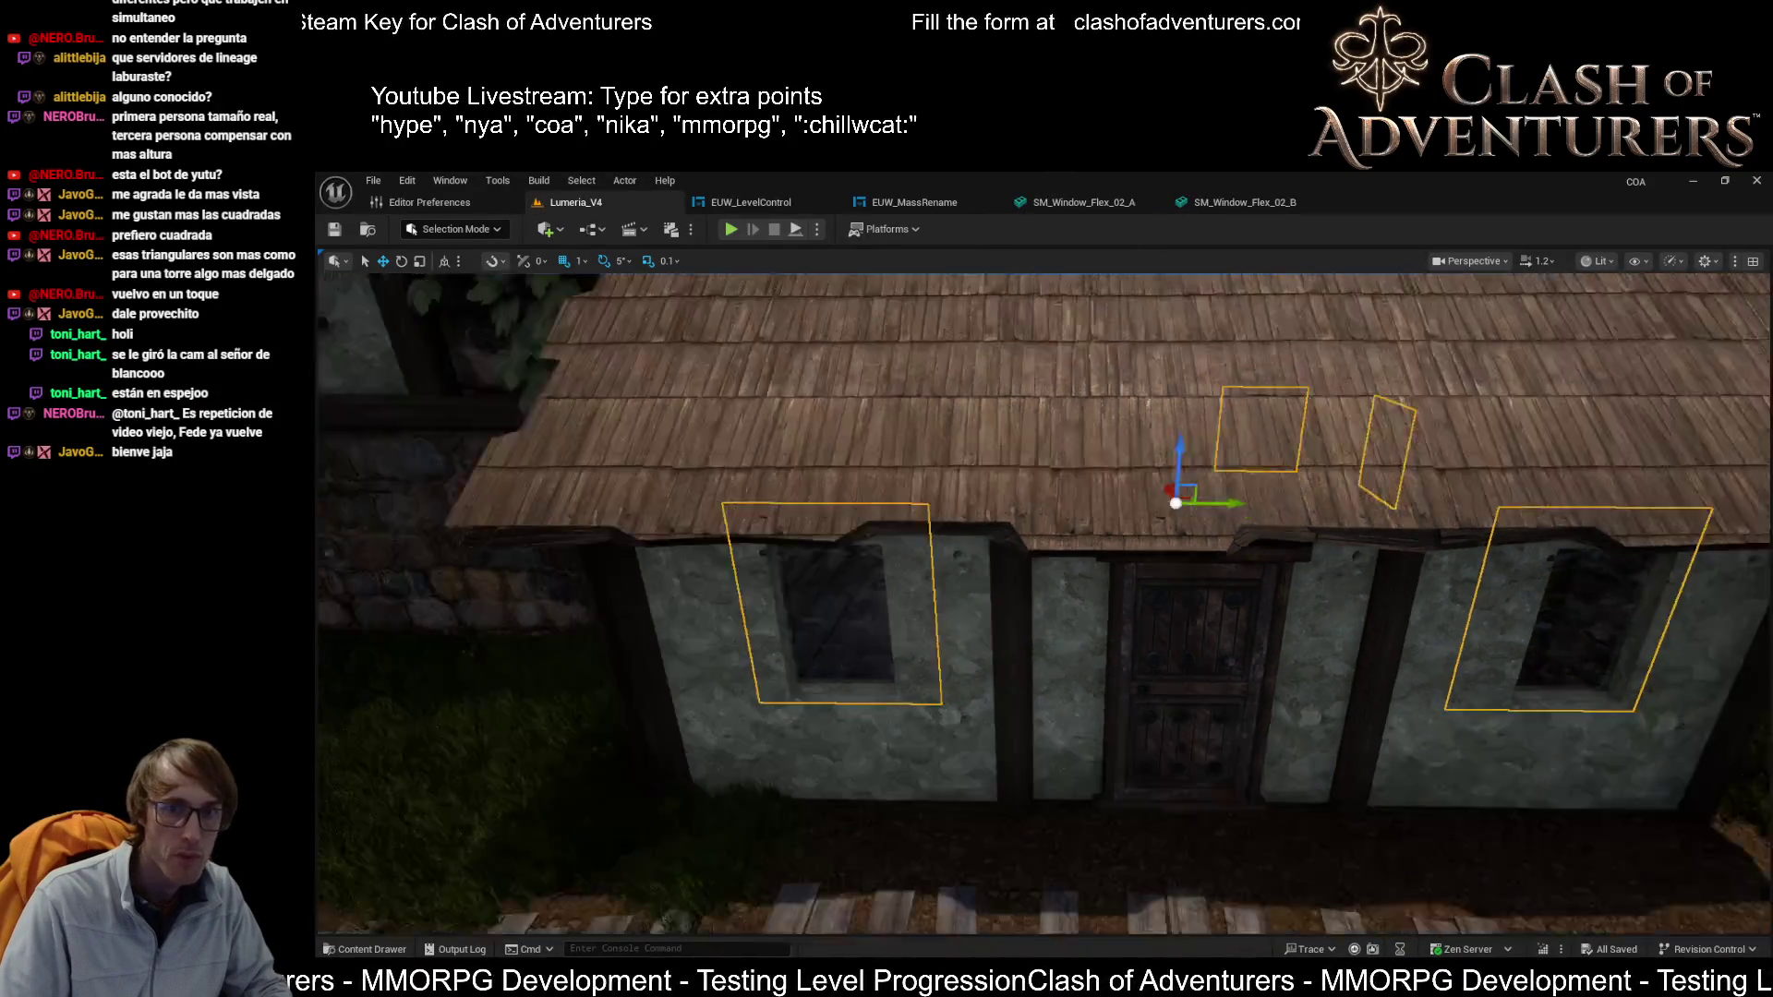
{"action": "key", "text": "s"}
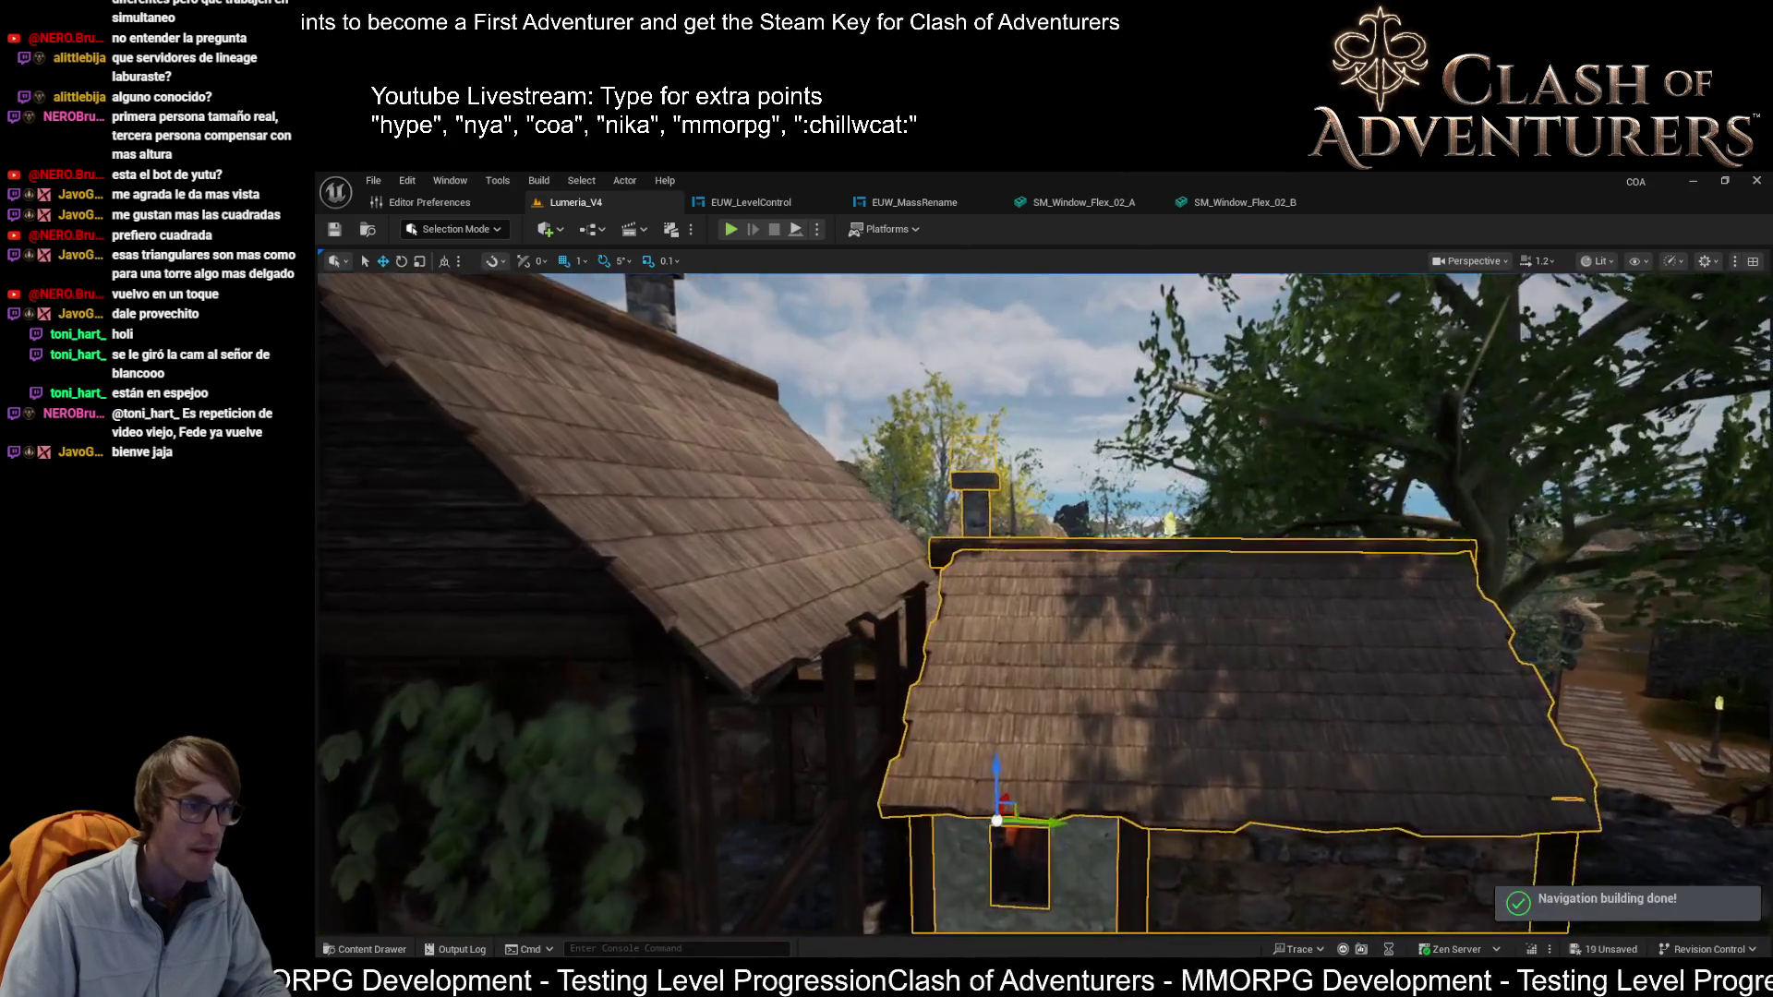
Step: Rotate the selected house by about -5 degrees and lower the roof vertically
{"action": "scroll", "coordinate": [1044, 600], "scroll_direction": "down", "scroll_amount": 2}
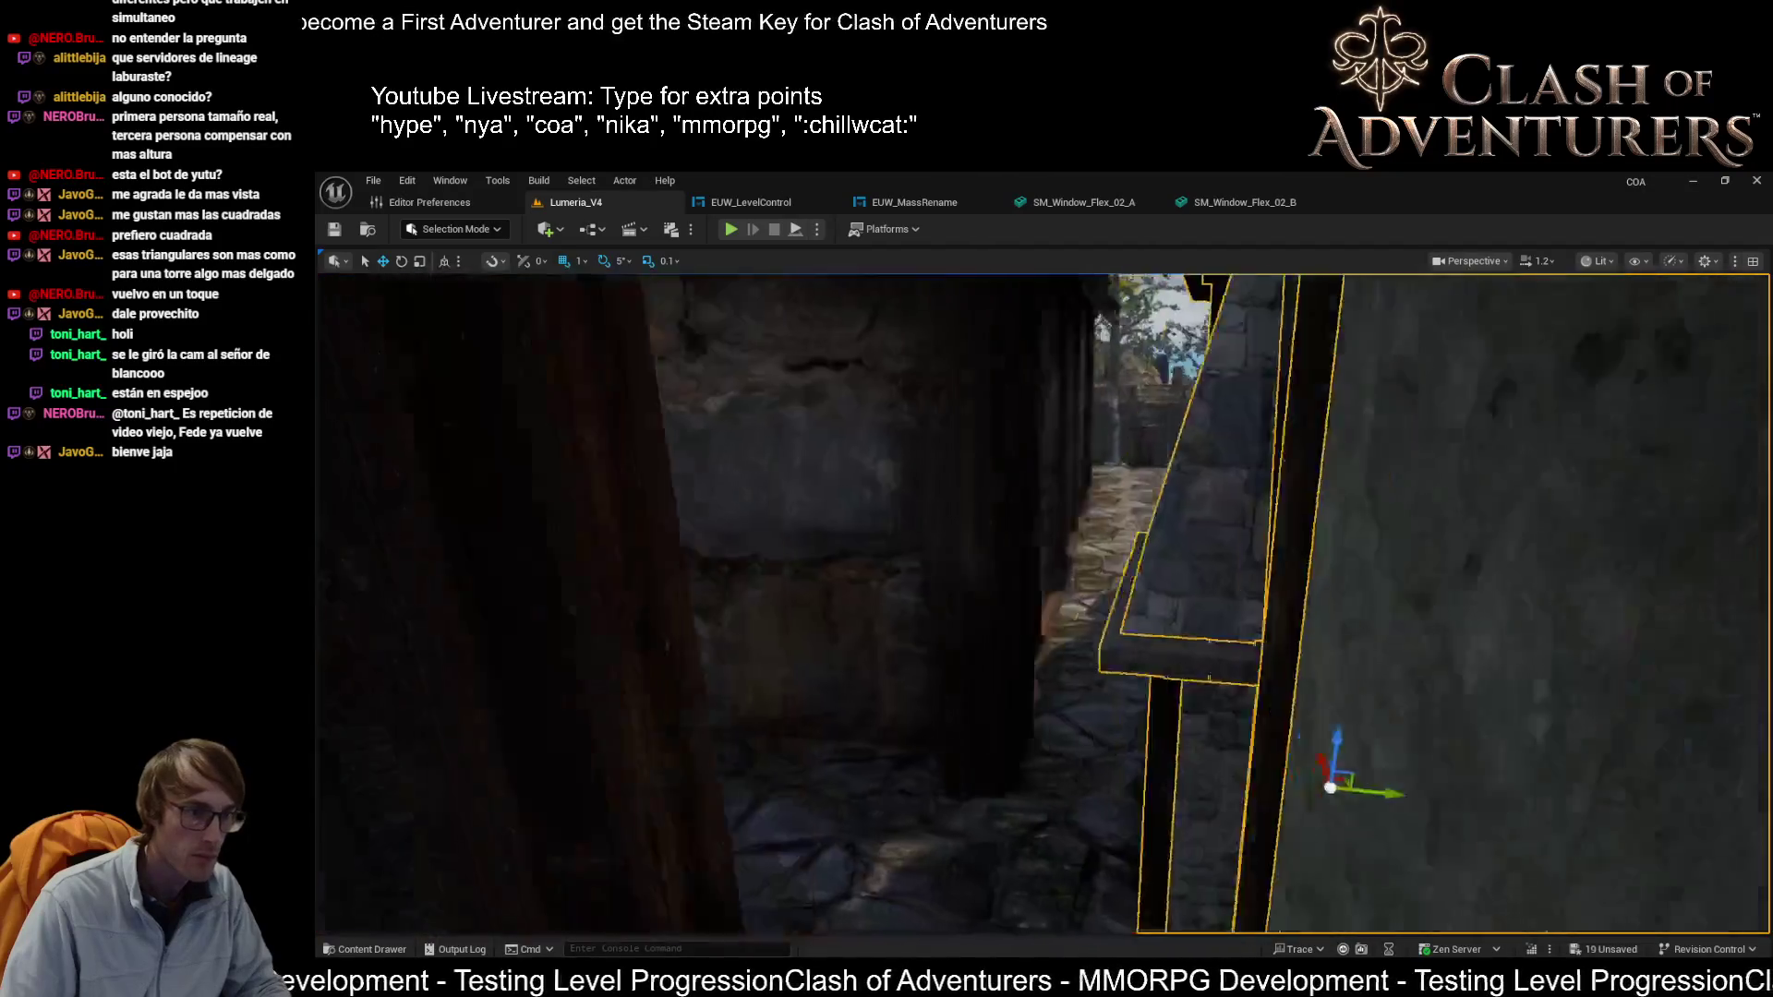
{"action": "scroll", "coordinate": [1043, 600], "scroll_direction": "down", "scroll_amount": 8}
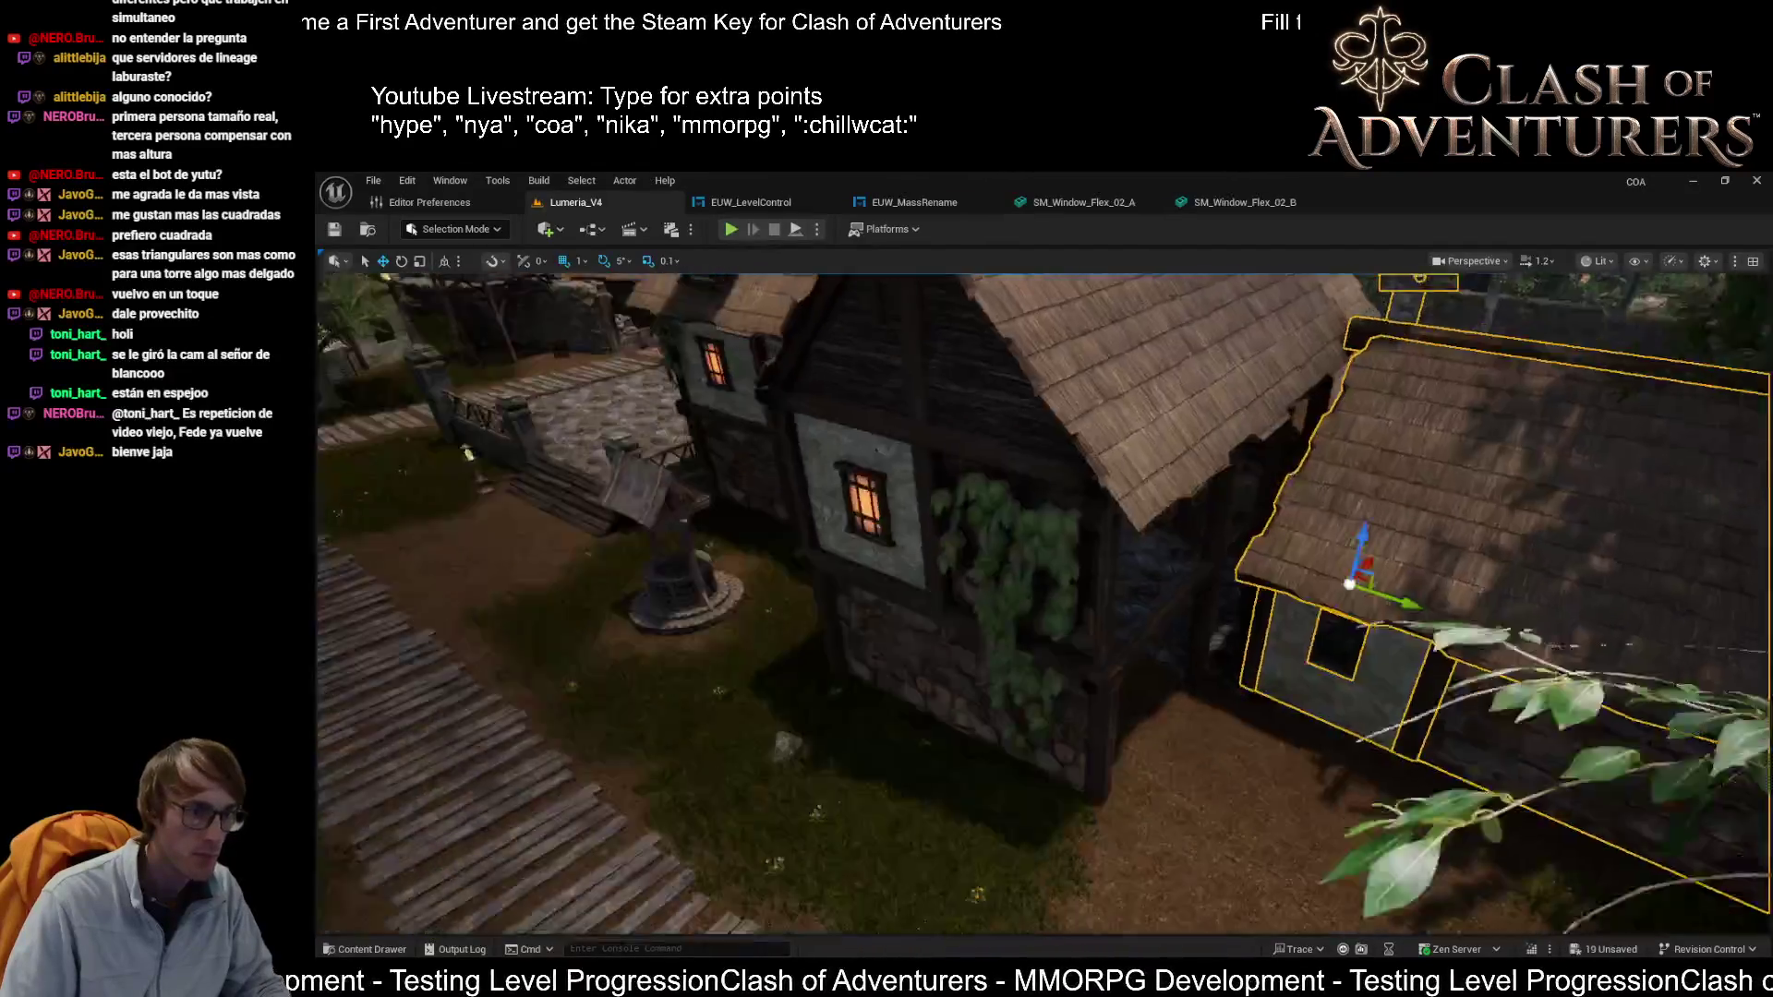
{"action": "mouse_move", "coordinate": [1361, 546]}
{"action": "left_mouse_down"}
{"action": "mouse_move", "coordinate": [1330, 526]}
{"action": "mouse_move", "coordinate": [1390, 527]}
{"action": "mouse_move", "coordinate": [1381, 554]}
{"action": "mouse_move", "coordinate": [1358, 544]}
{"action": "mouse_move", "coordinate": [1250, 622]}
{"action": "left_mouse_up"}
{"action": "key", "text": "e"}
{"action": "left_click_drag", "start_coordinate": [1154, 531], "coordinate": [1148, 591]}
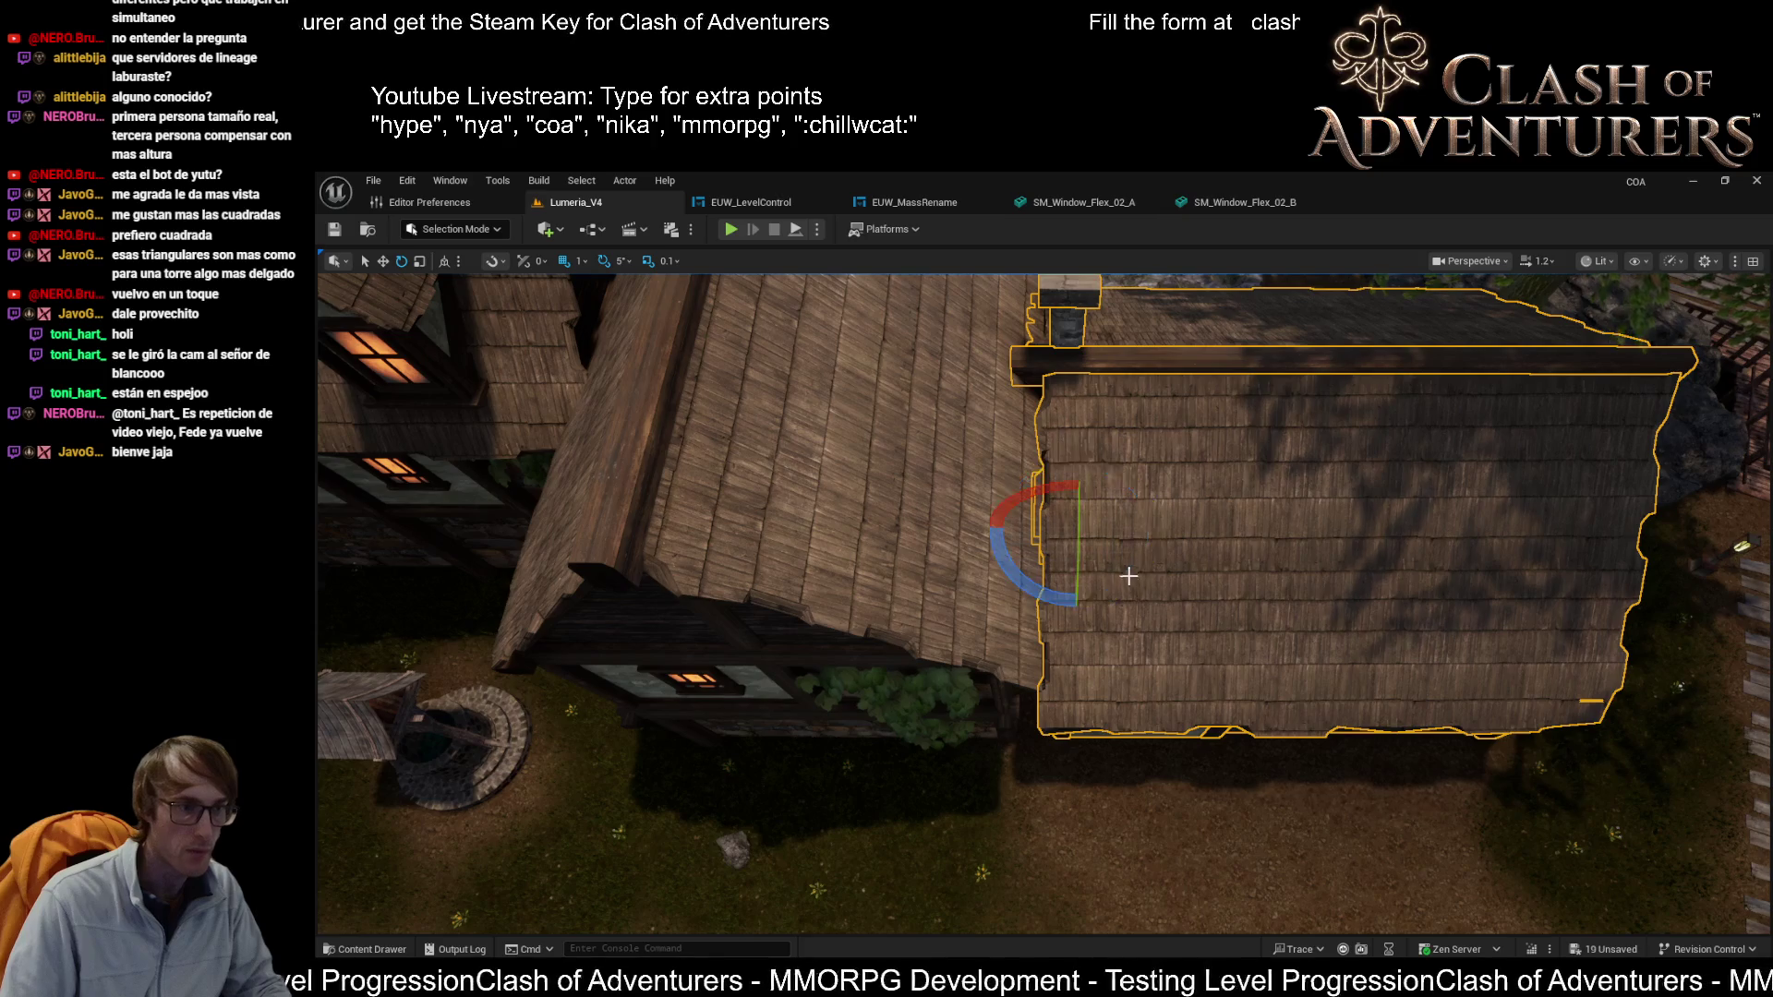
{"action": "mouse_move", "coordinate": [1073, 477]}
{"action": "left_mouse_down"}
{"action": "mouse_move", "coordinate": [1092, 547]}
{"action": "mouse_move", "coordinate": [1218, 595]}
{"action": "left_mouse_up"}
{"action": "key", "text": "e"}
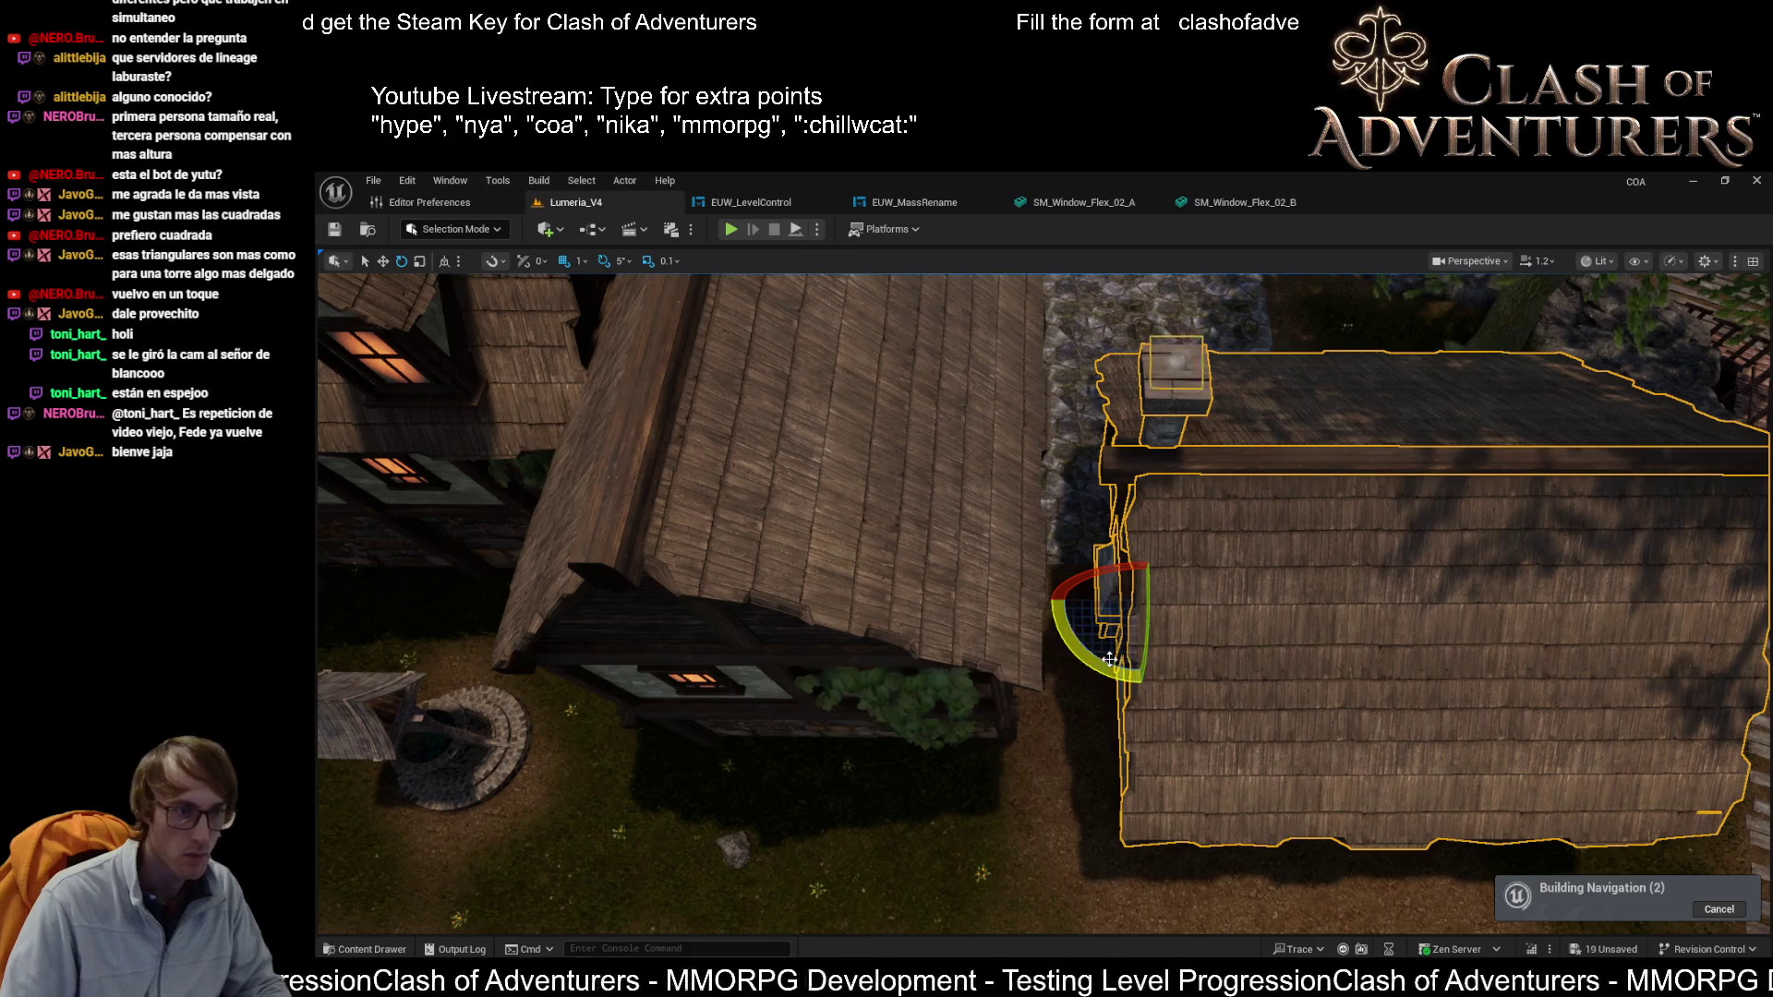
Step: Check the neighbouring roof and wall meshes, then save all level changes
{"action": "left_click", "coordinate": [1000, 715]}
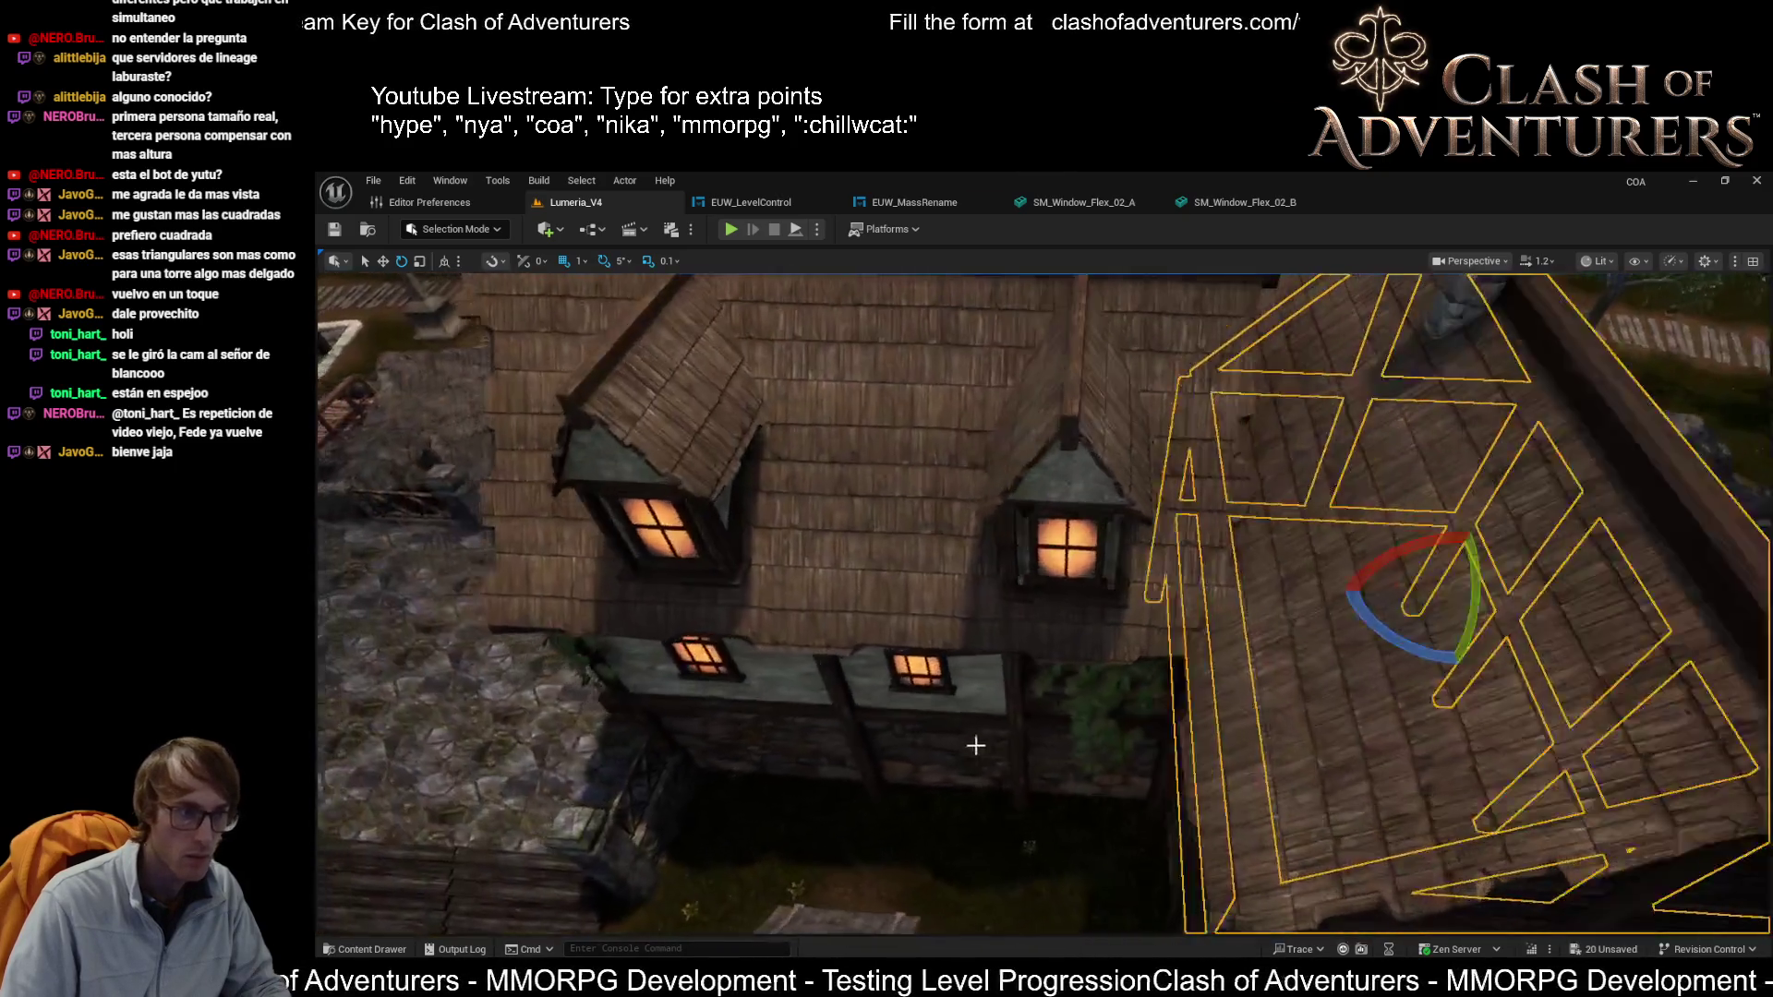
{"action": "left_click", "coordinate": [969, 738]}
{"action": "mouse_move", "coordinate": [1013, 729]}
{"action": "left_mouse_down"}
{"action": "mouse_move", "coordinate": [1018, 771]}
{"action": "mouse_move", "coordinate": [1021, 730]}
{"action": "left_mouse_up"}
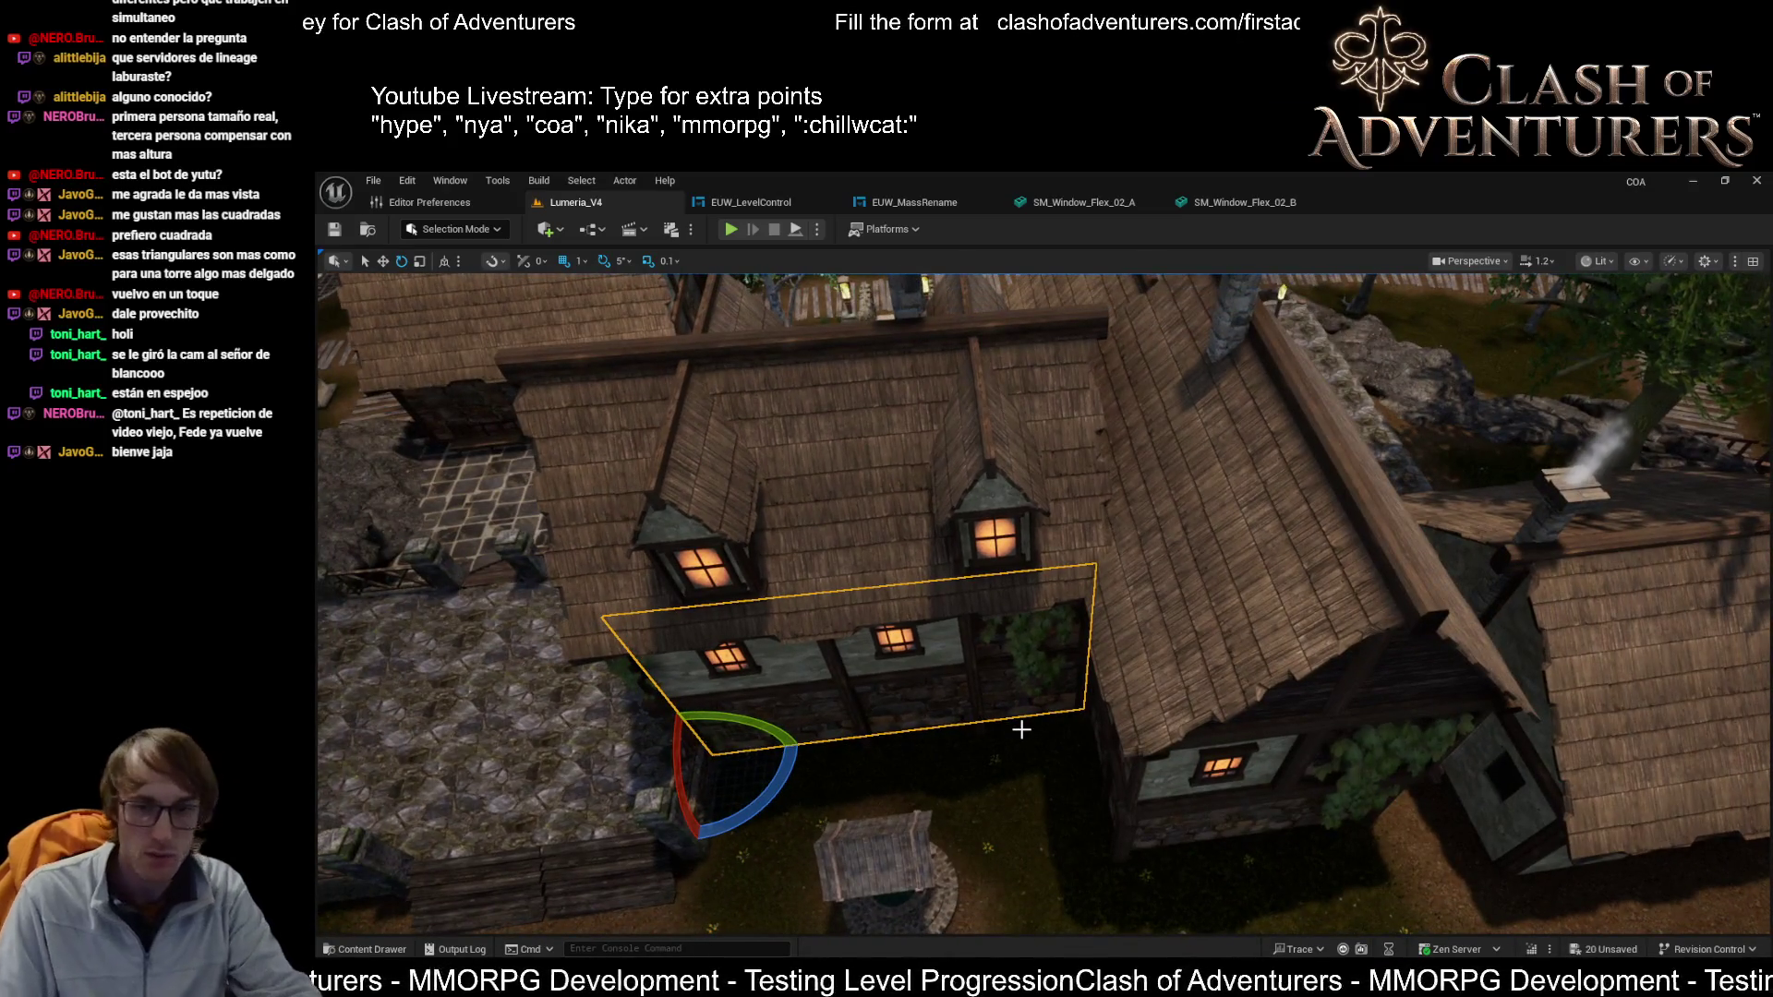
{"action": "left_click", "coordinate": [1181, 815]}
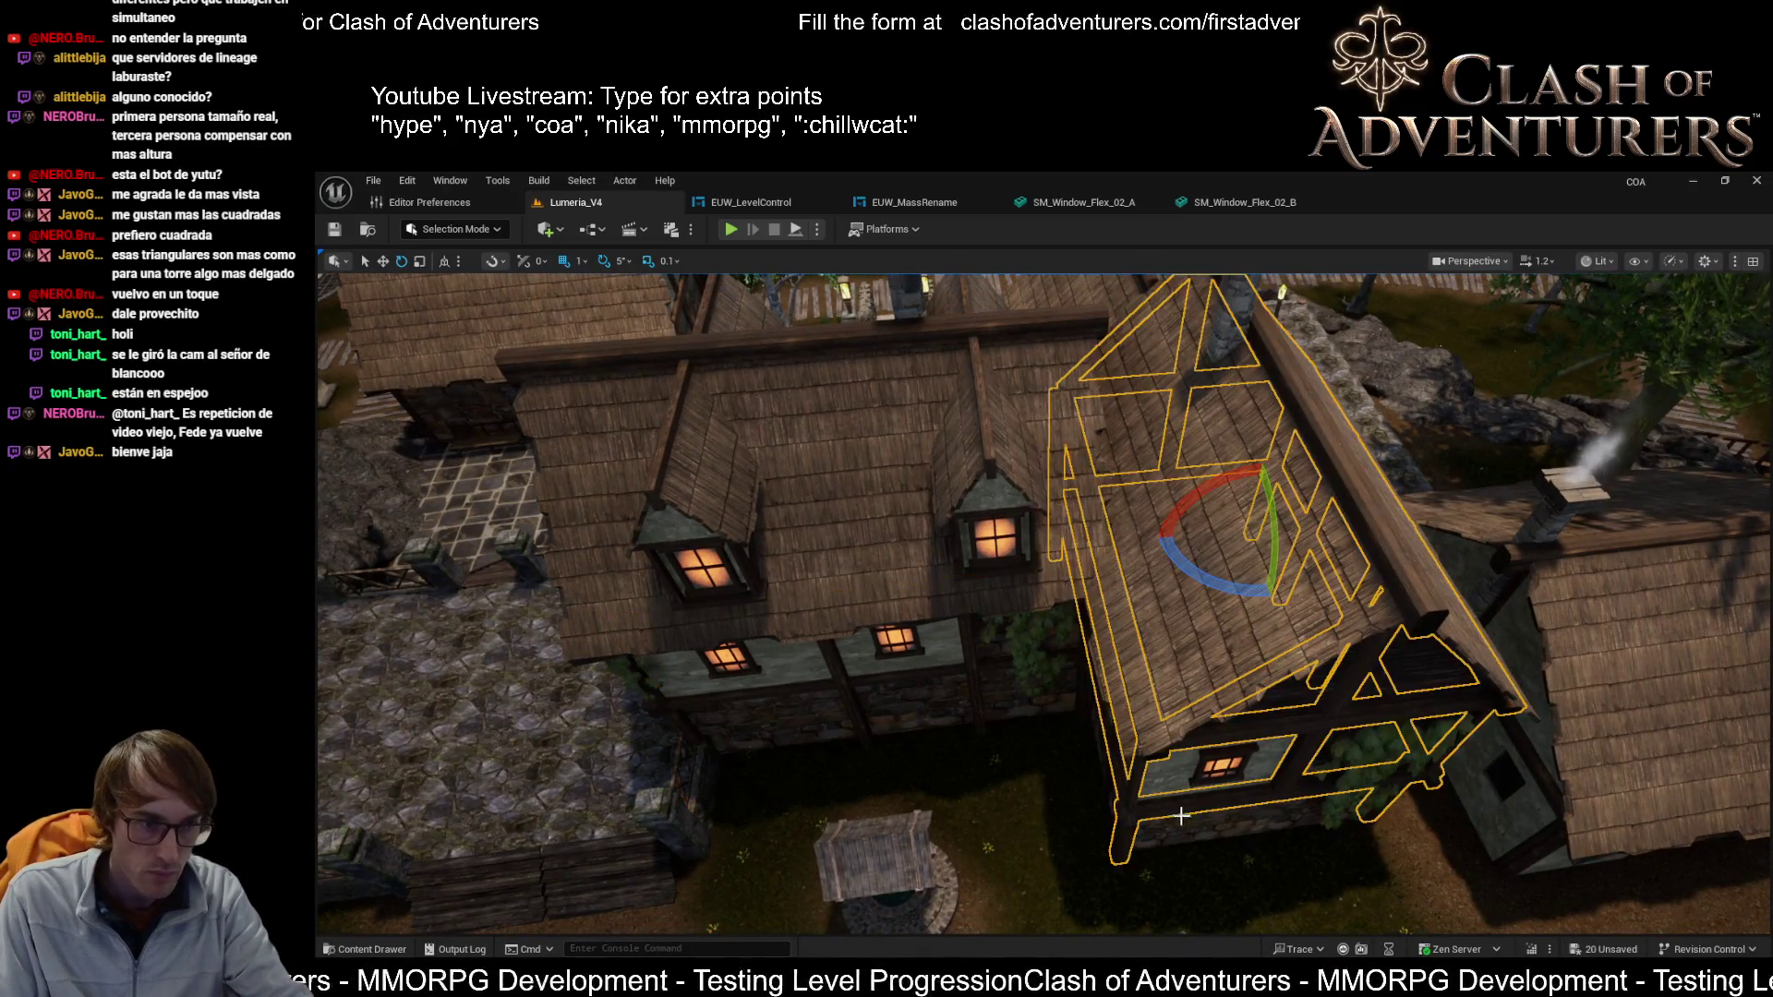
{"action": "left_click", "coordinate": [1181, 815]}
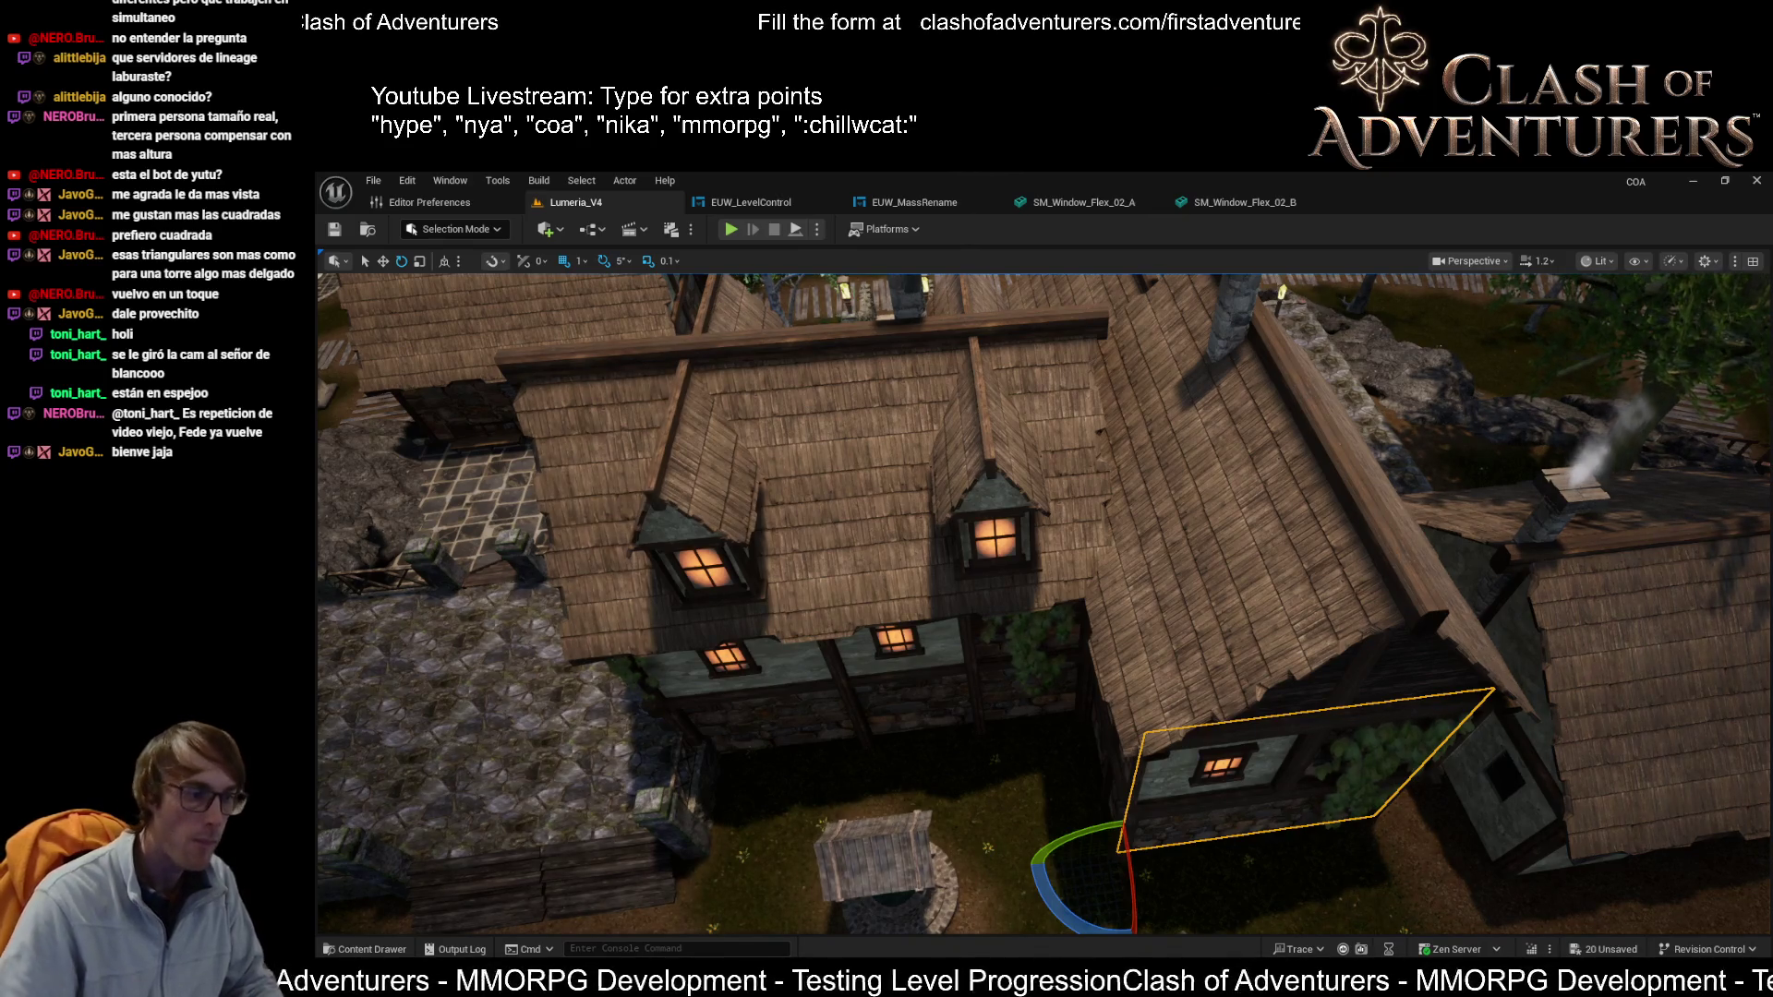
{"action": "key", "text": "ctrl+s"}
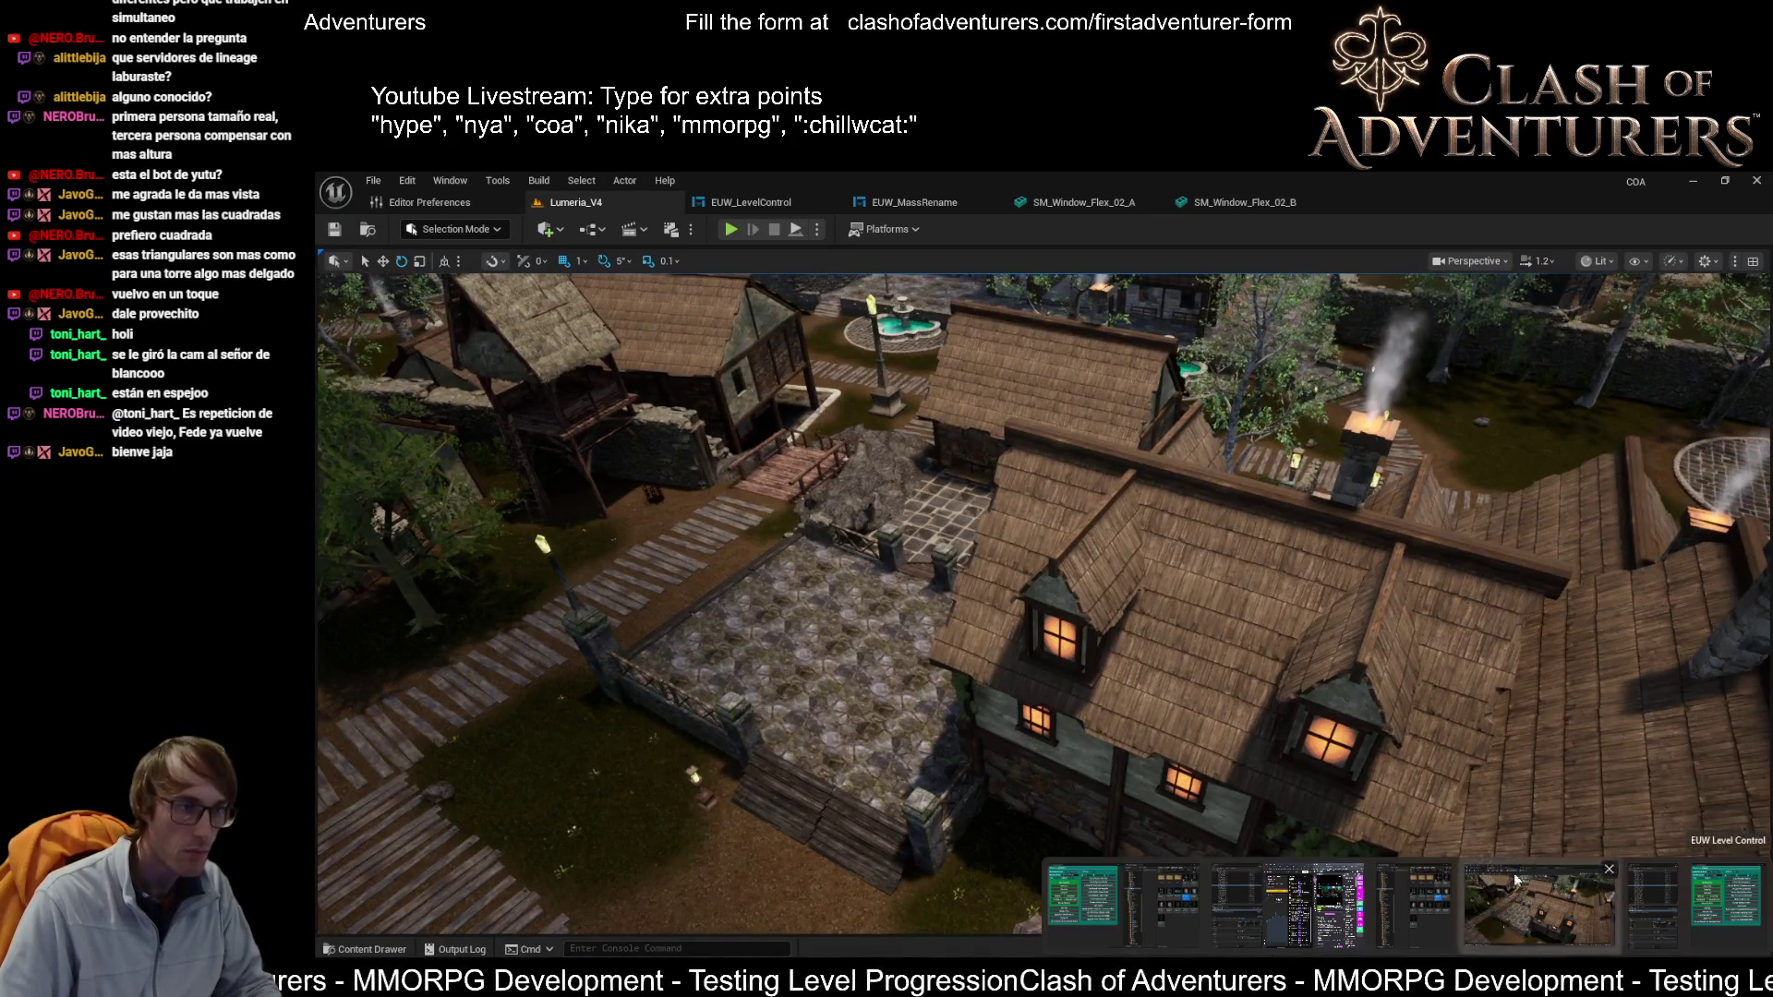
Step: Close Unreal, save and close Blender, then launch Visual Studio 2022 with the recent COA project
{"action": "left_click", "coordinate": [1756, 192]}
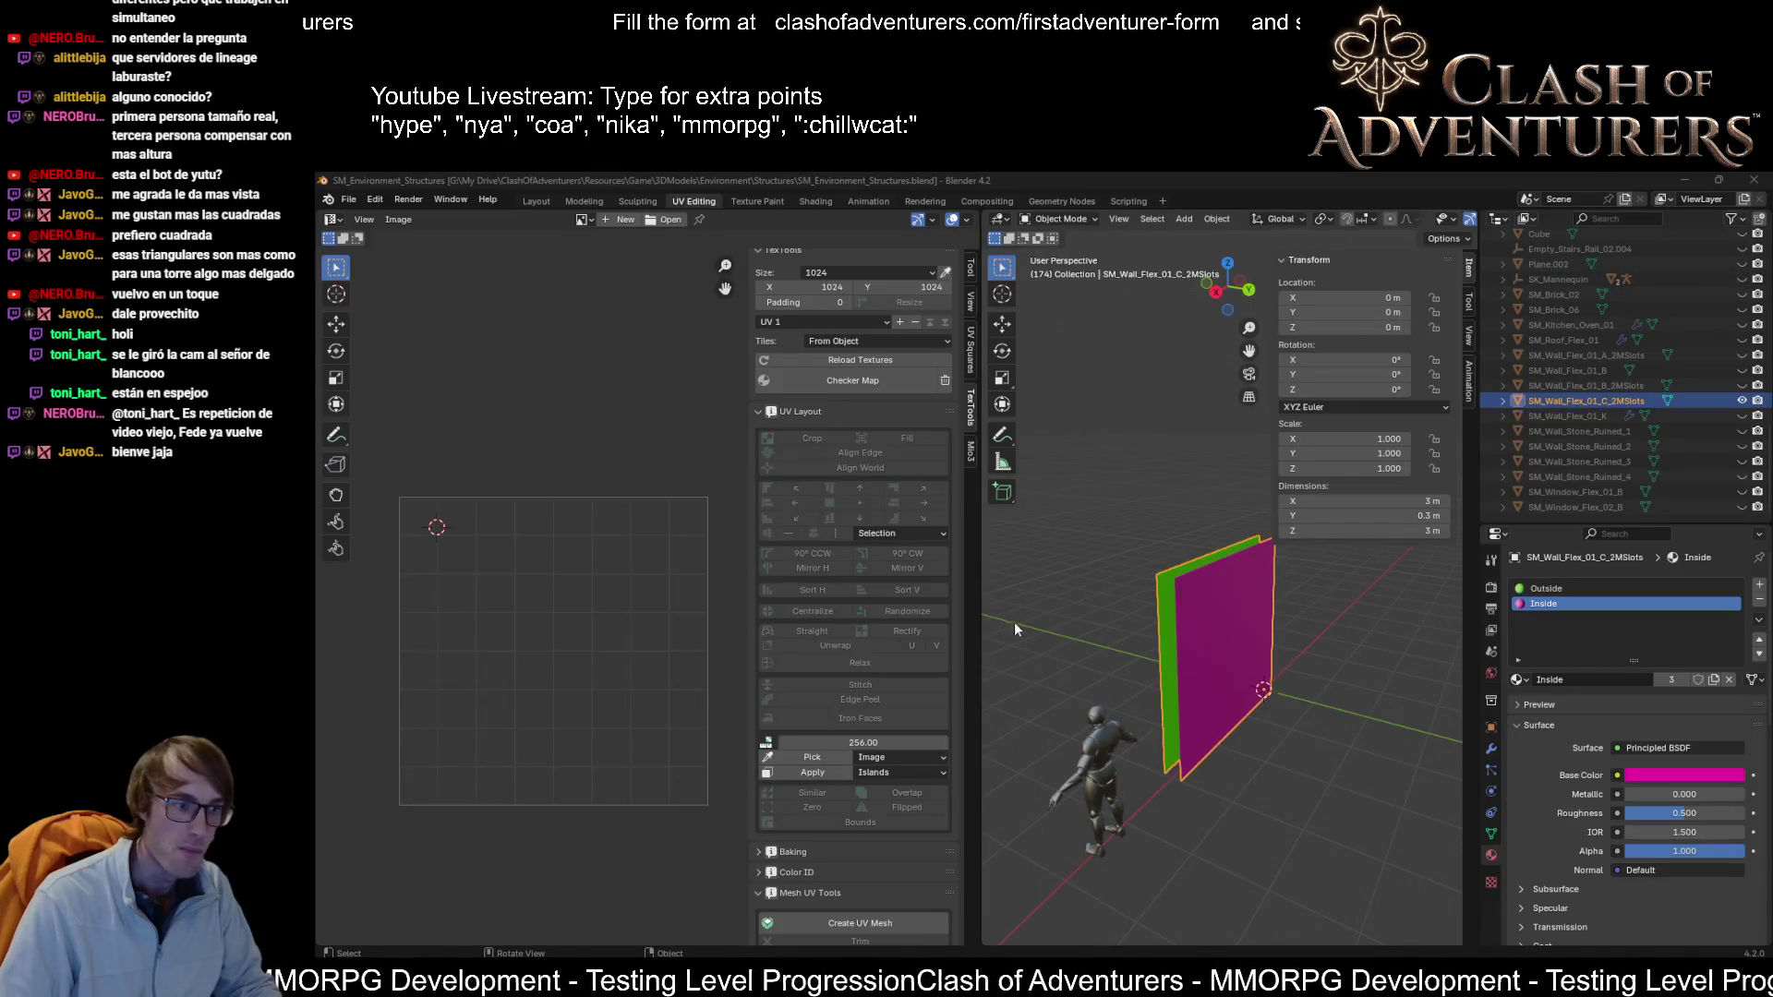
{"action": "left_click", "coordinate": [1293, 179]}
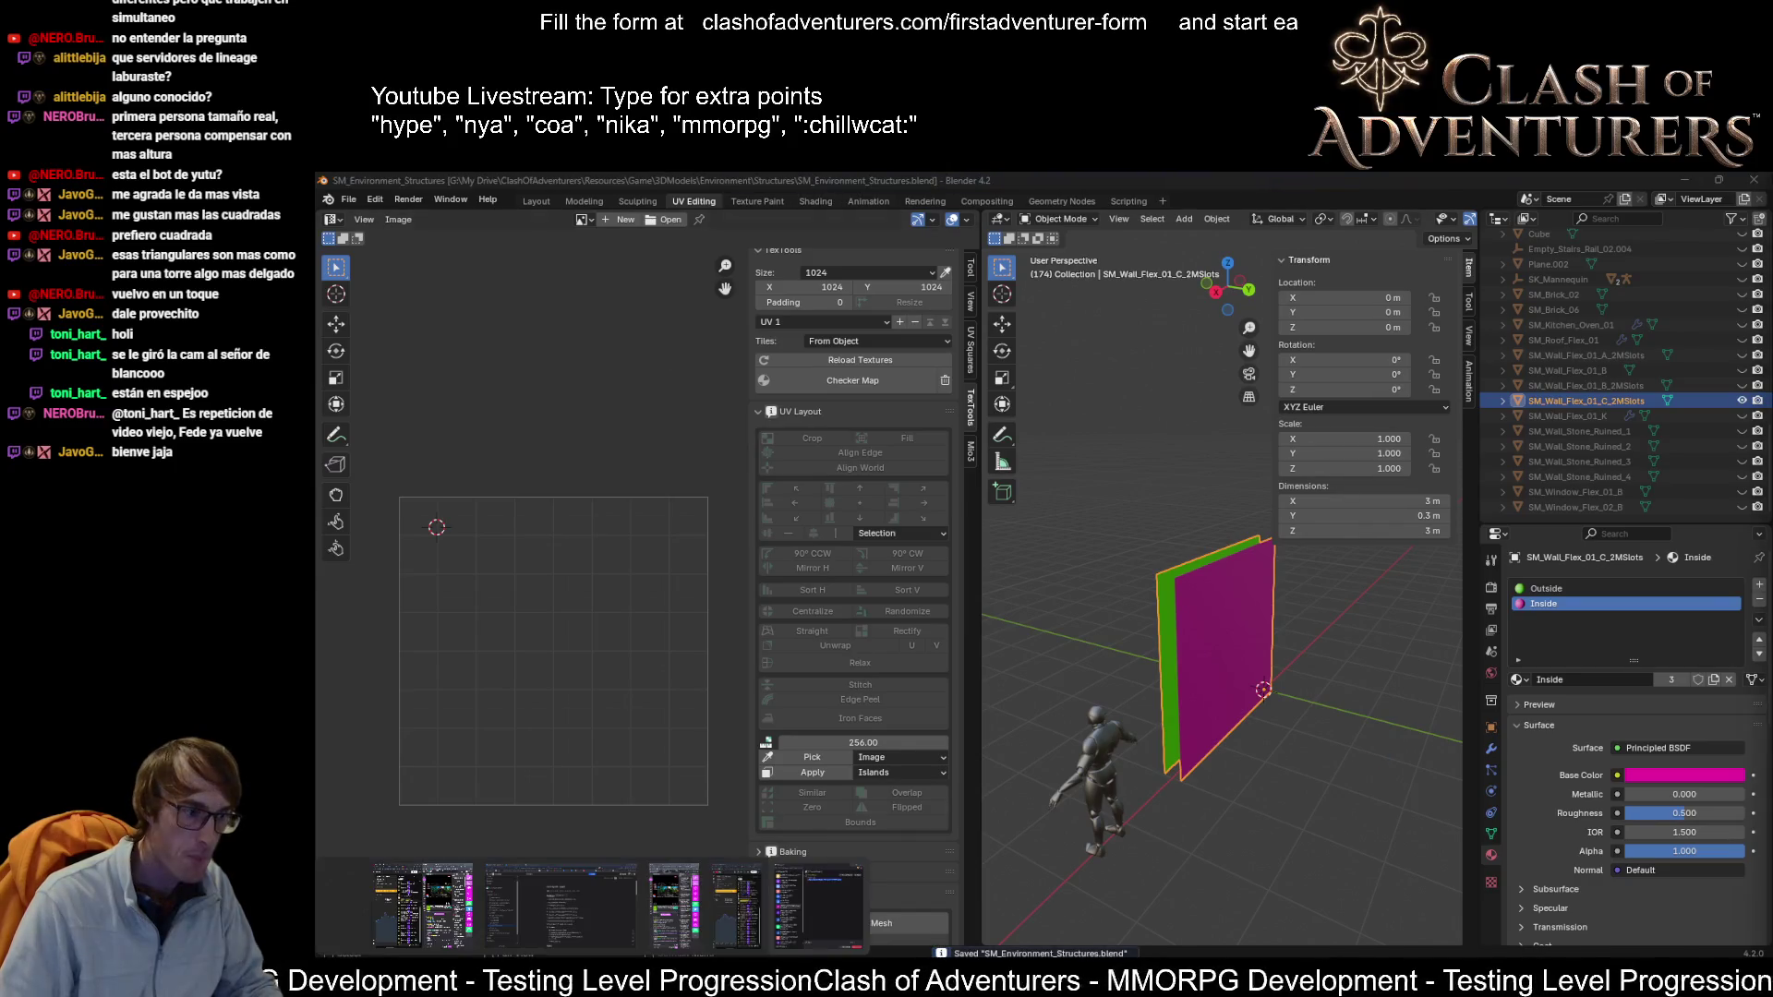
{"action": "left_click", "coordinate": [1754, 179]}
{"action": "left_click", "coordinate": [1679, 172]}
{"action": "double_click", "coordinate": [1731, 877]}
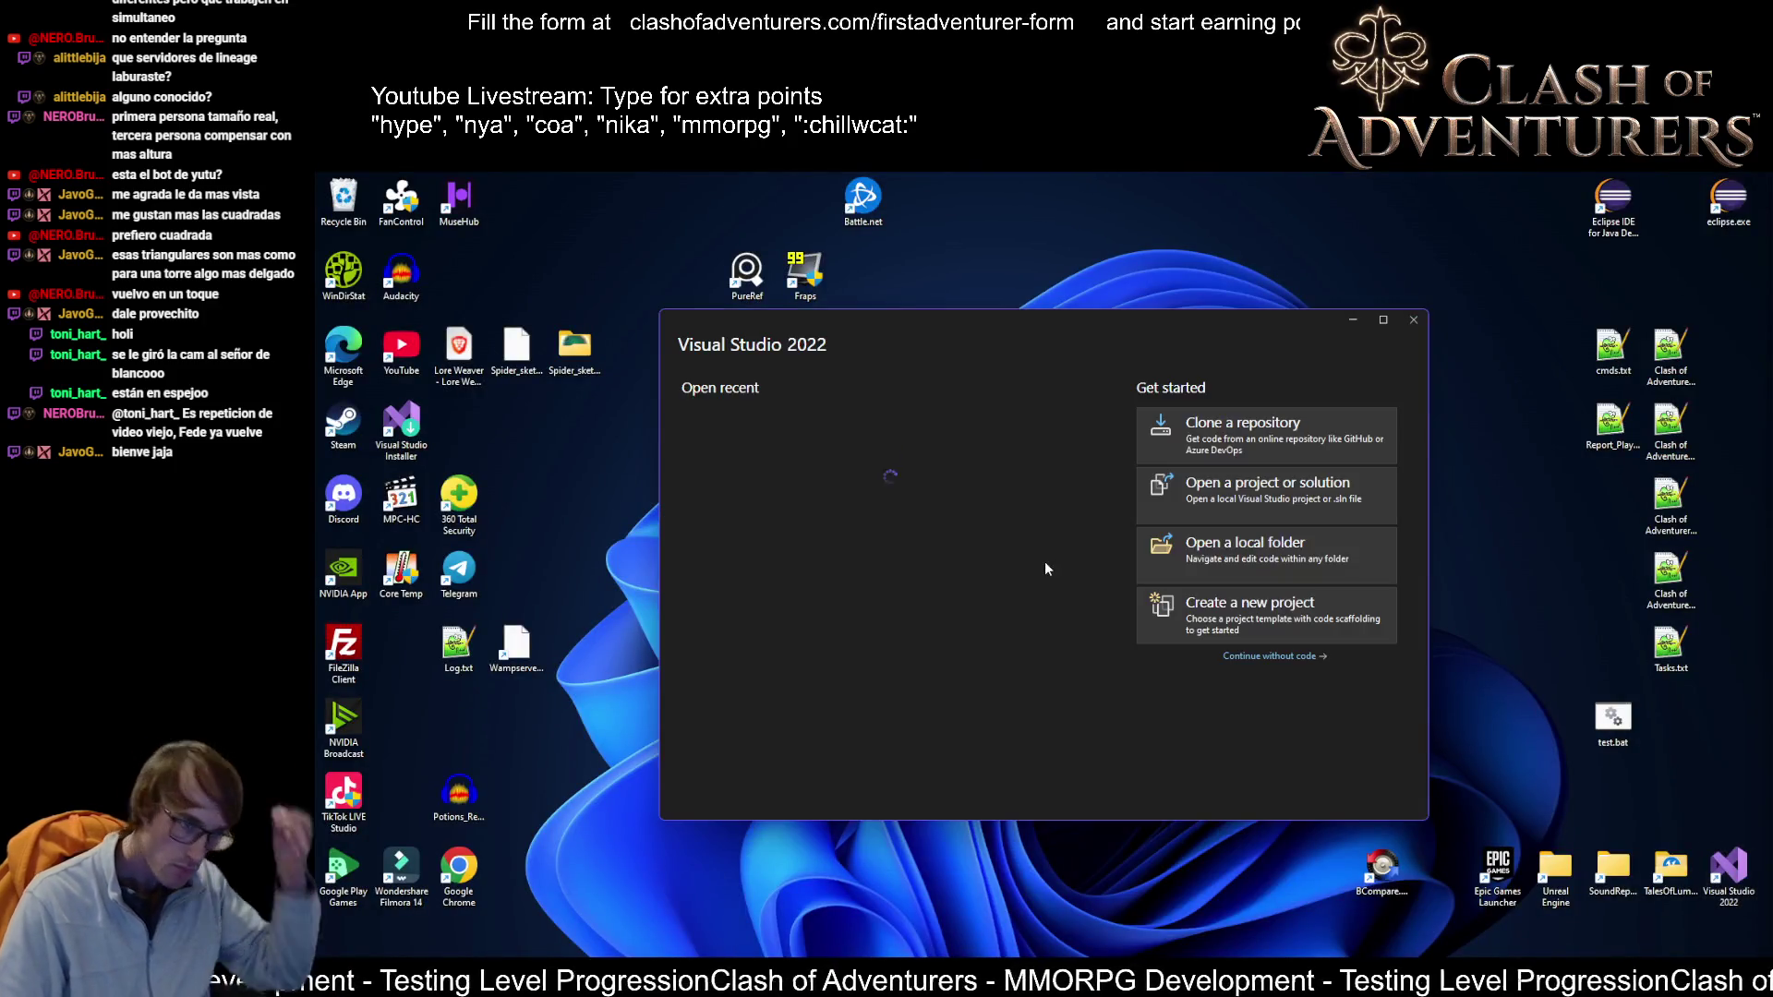
{"action": "left_click", "coordinate": [854, 529]}
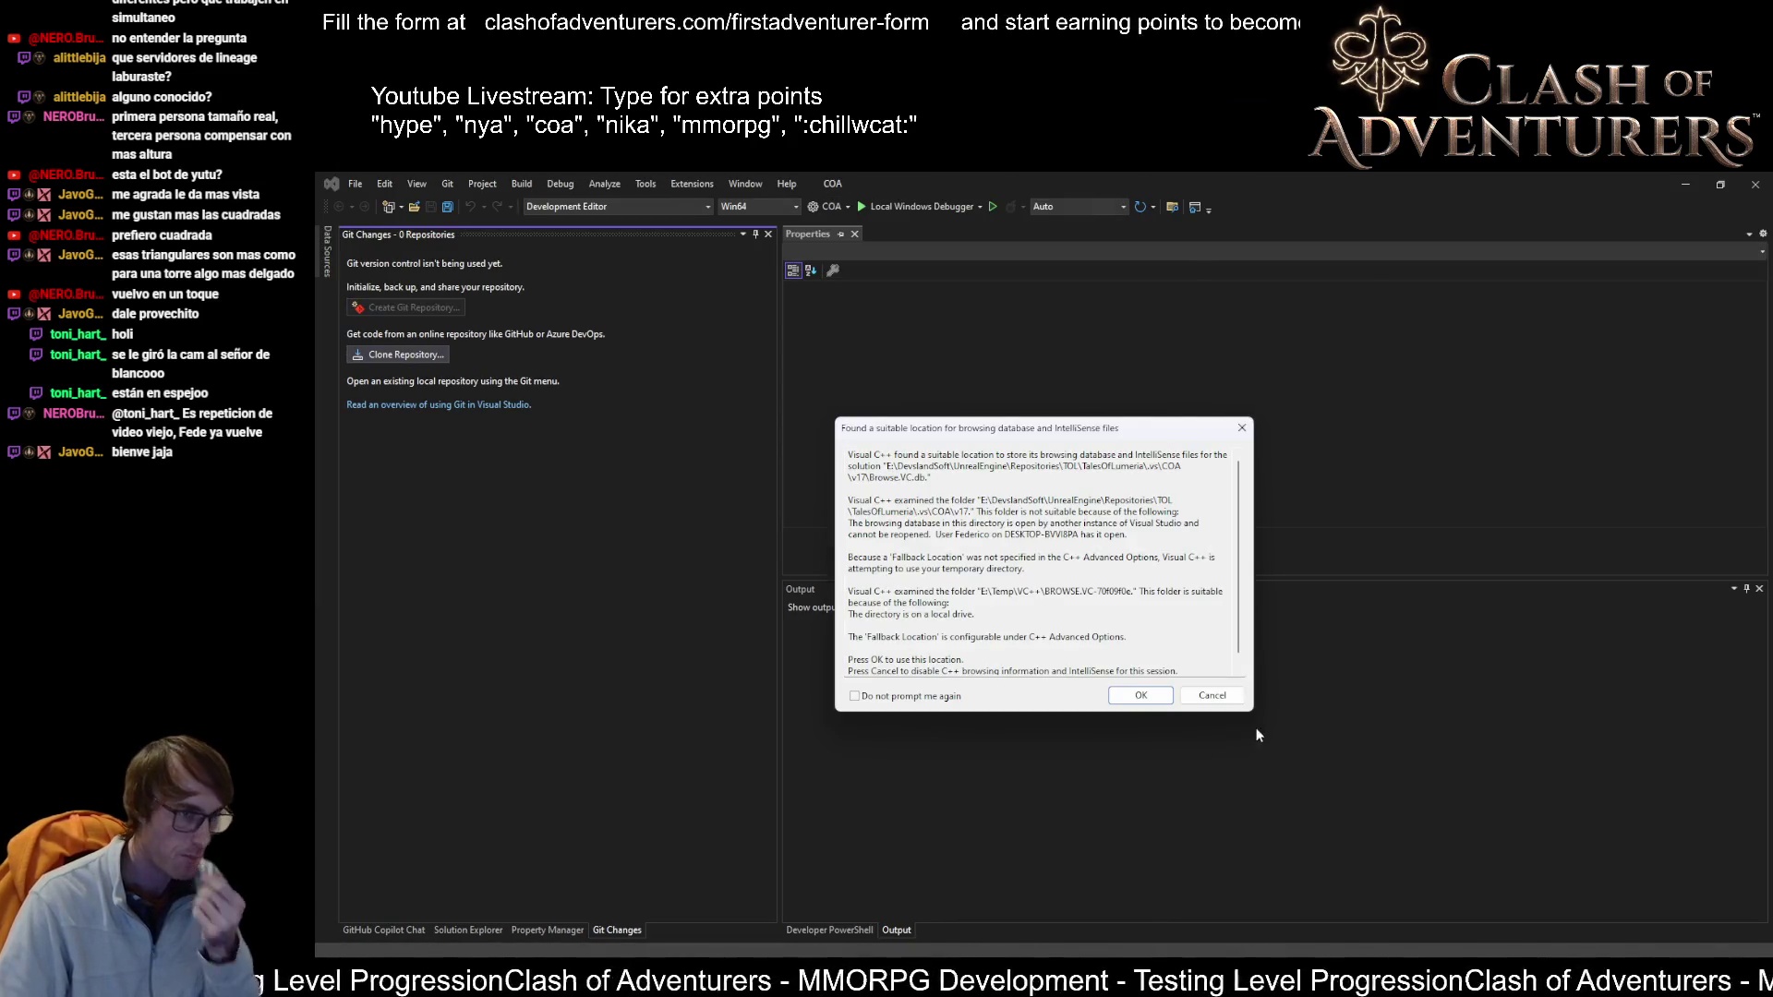
Step: Acknowledge the IntelliSense database-location notice, then bring up the Start menu
{"action": "left_click", "coordinate": [1138, 698]}
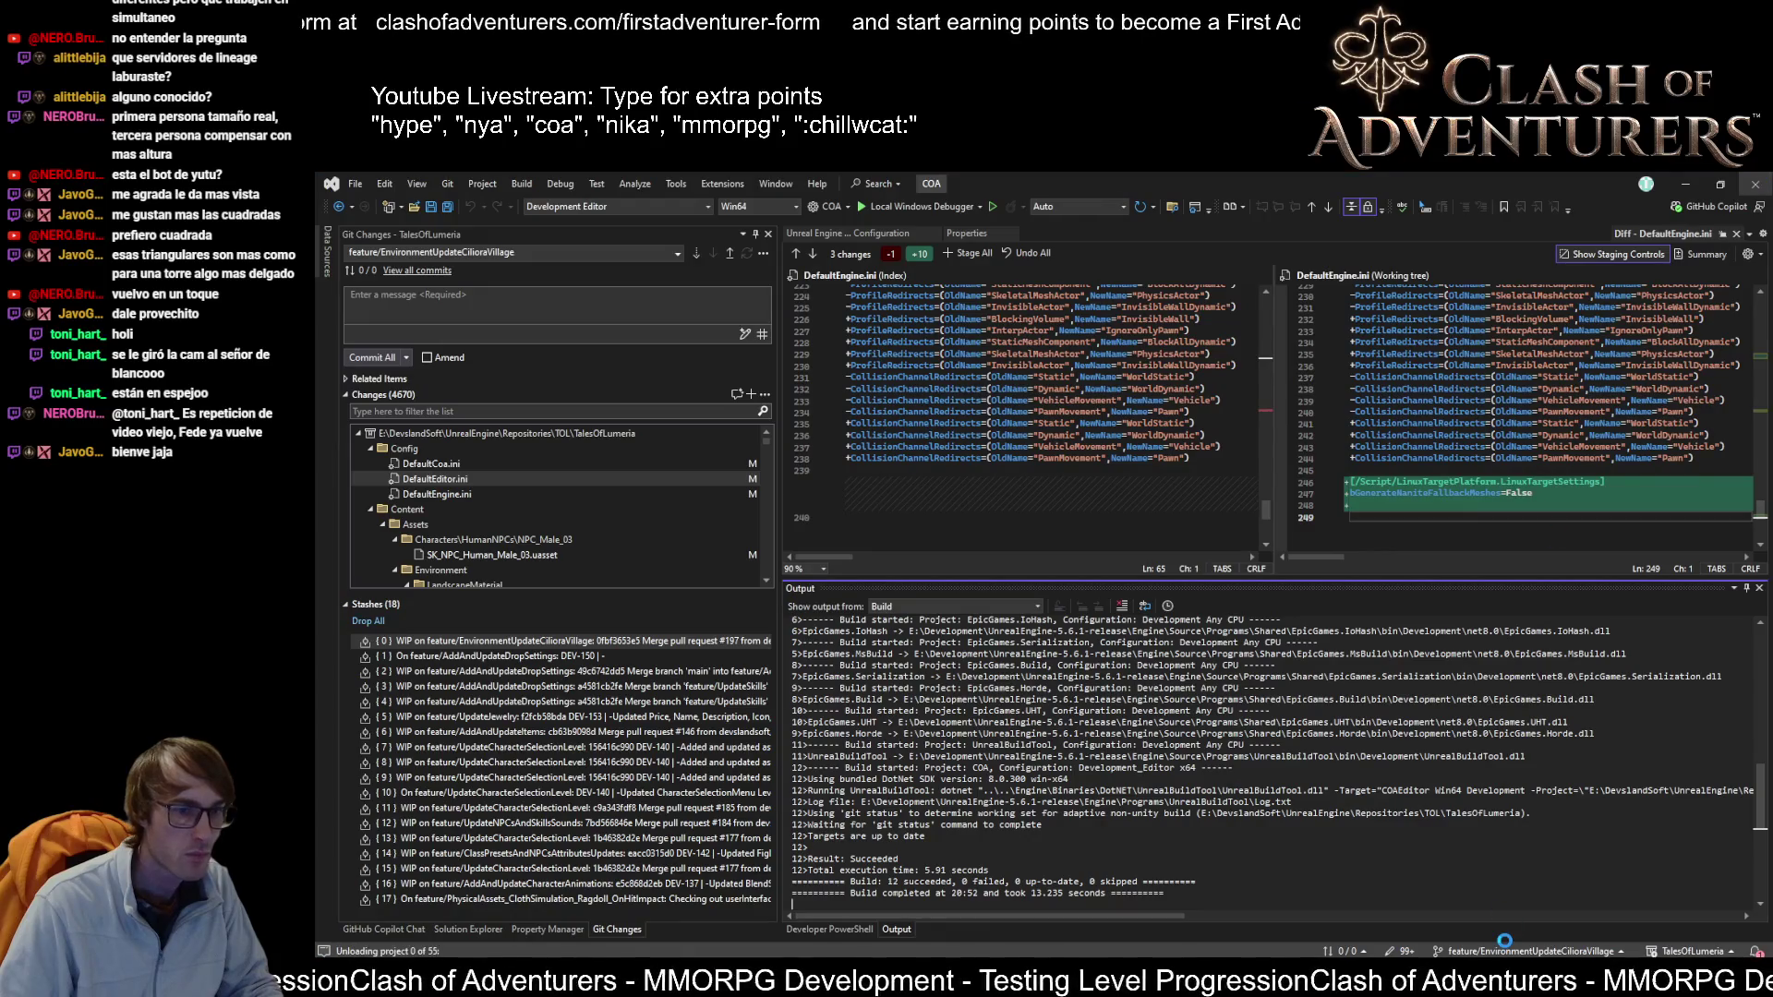
{"action": "mouse_move", "coordinate": [1453, 951]}
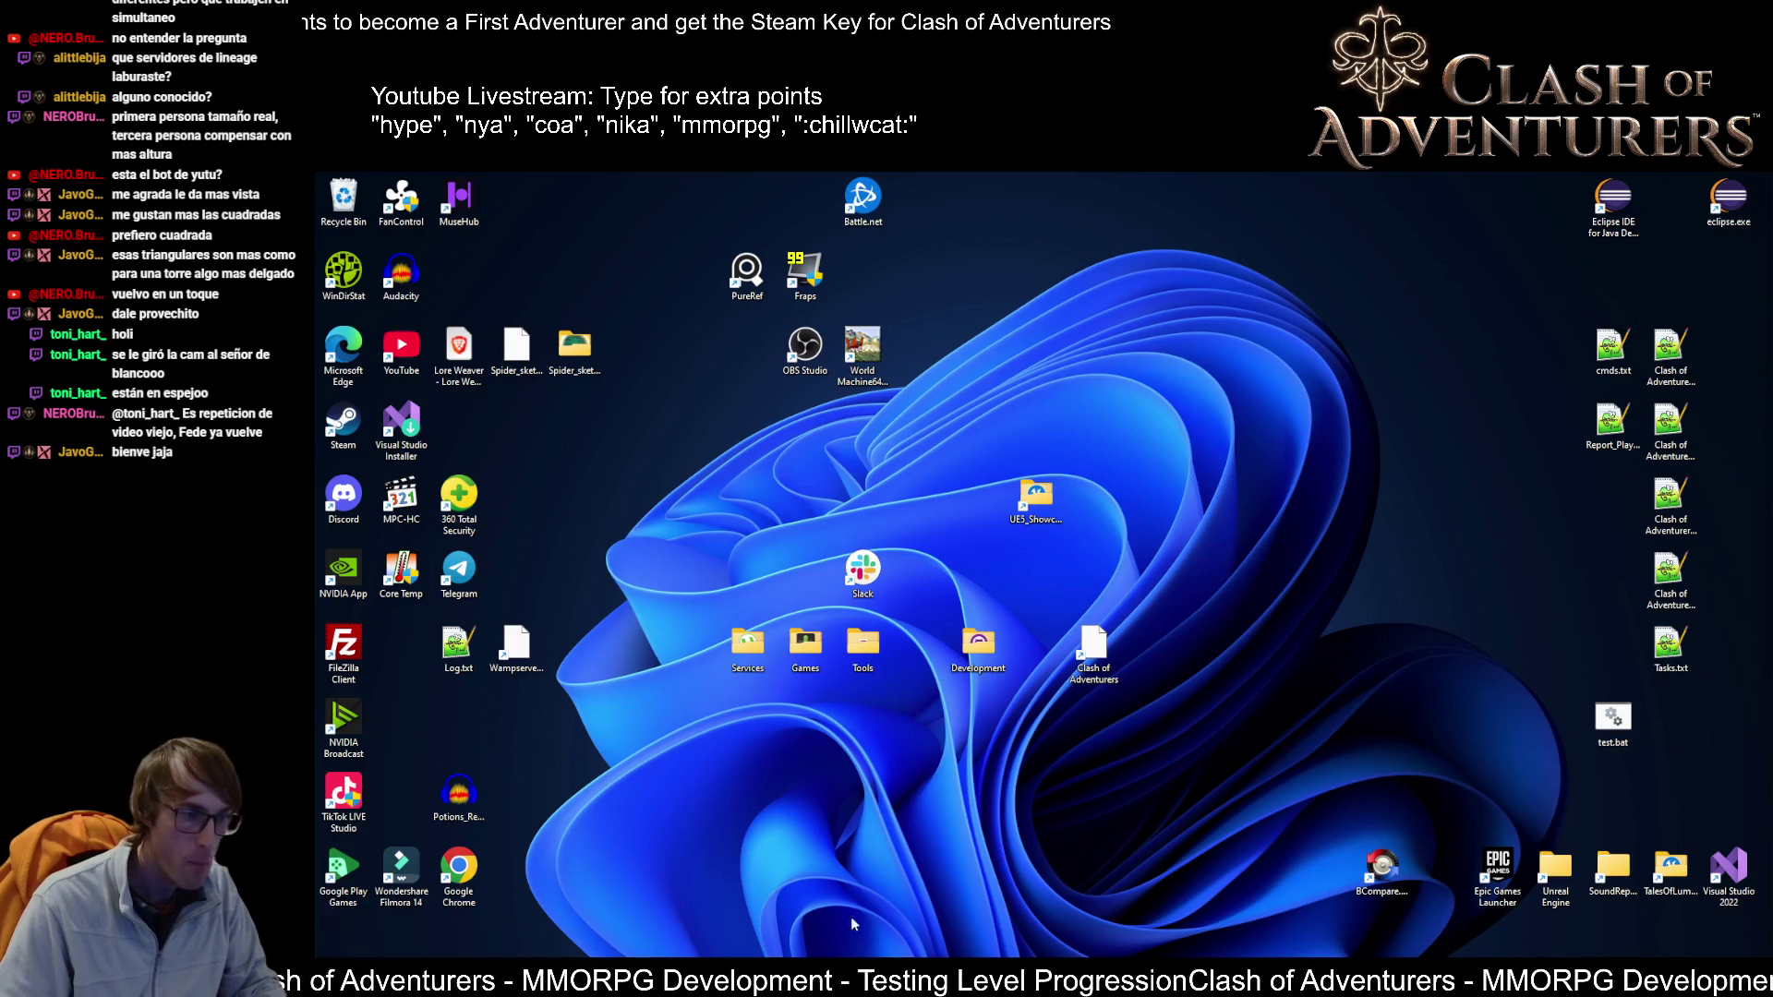
{"action": "key", "text": "super"}
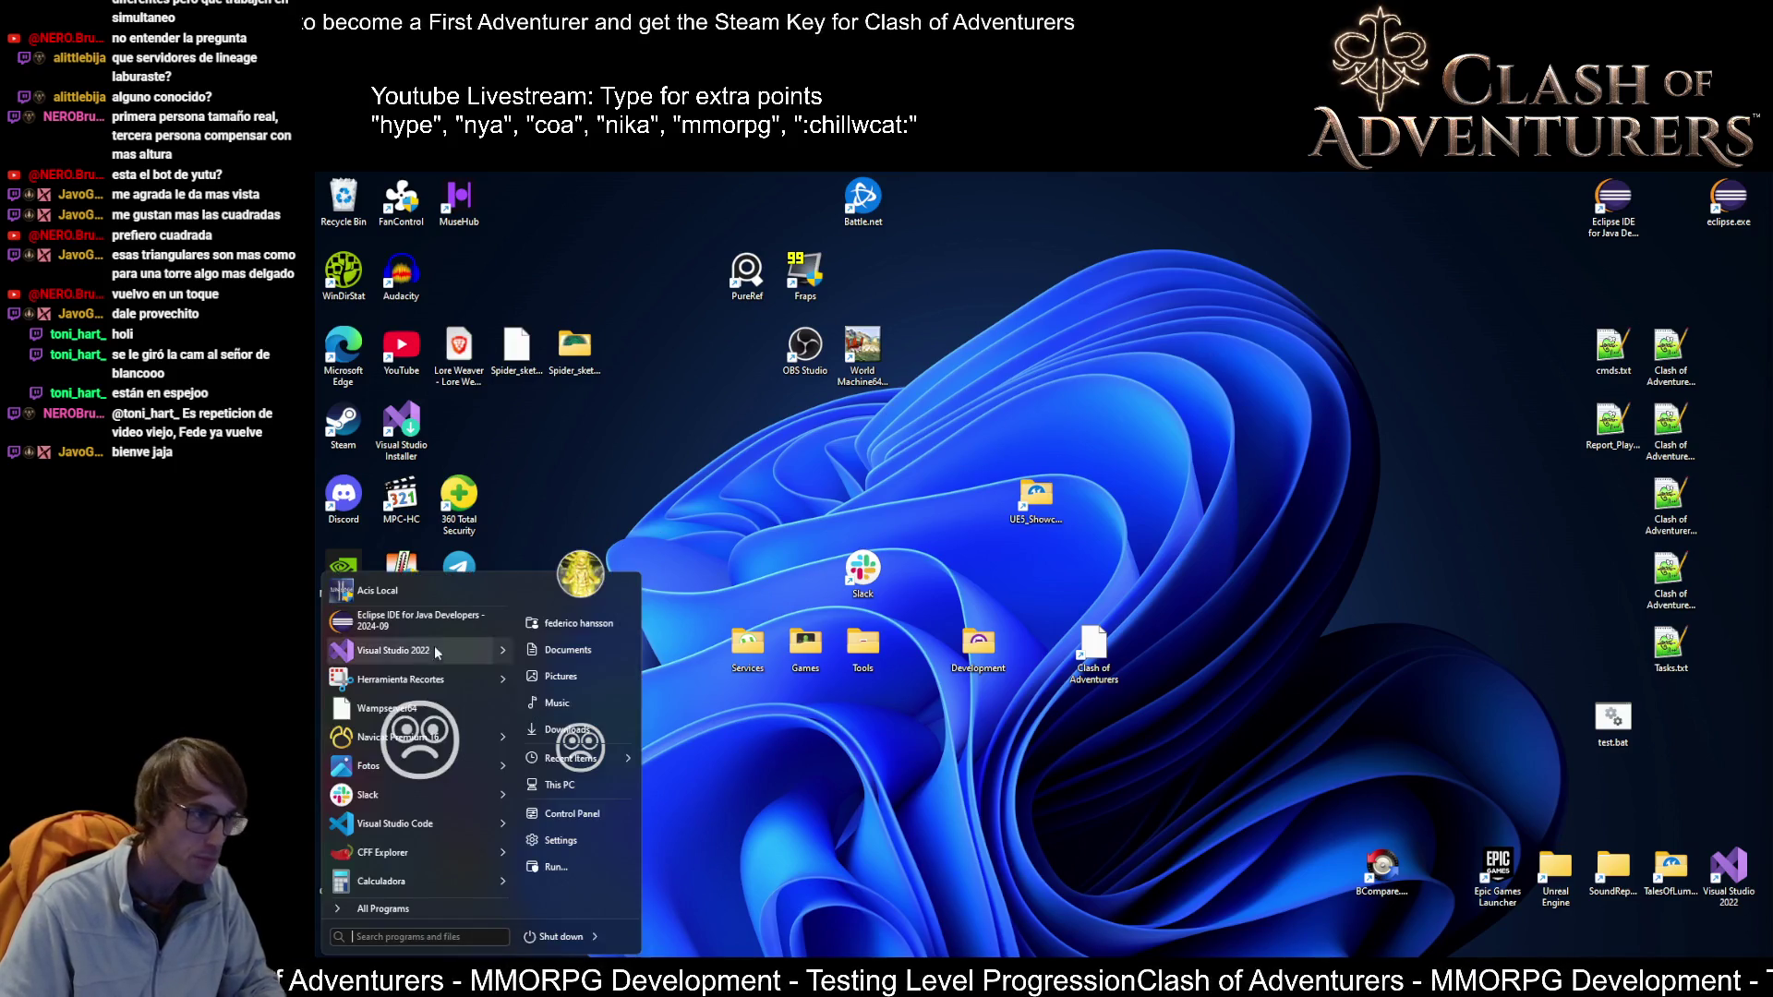
Step: Launch the x64 Native Tools Command Prompt as administrator
{"action": "key", "text": "ctrl+v"}
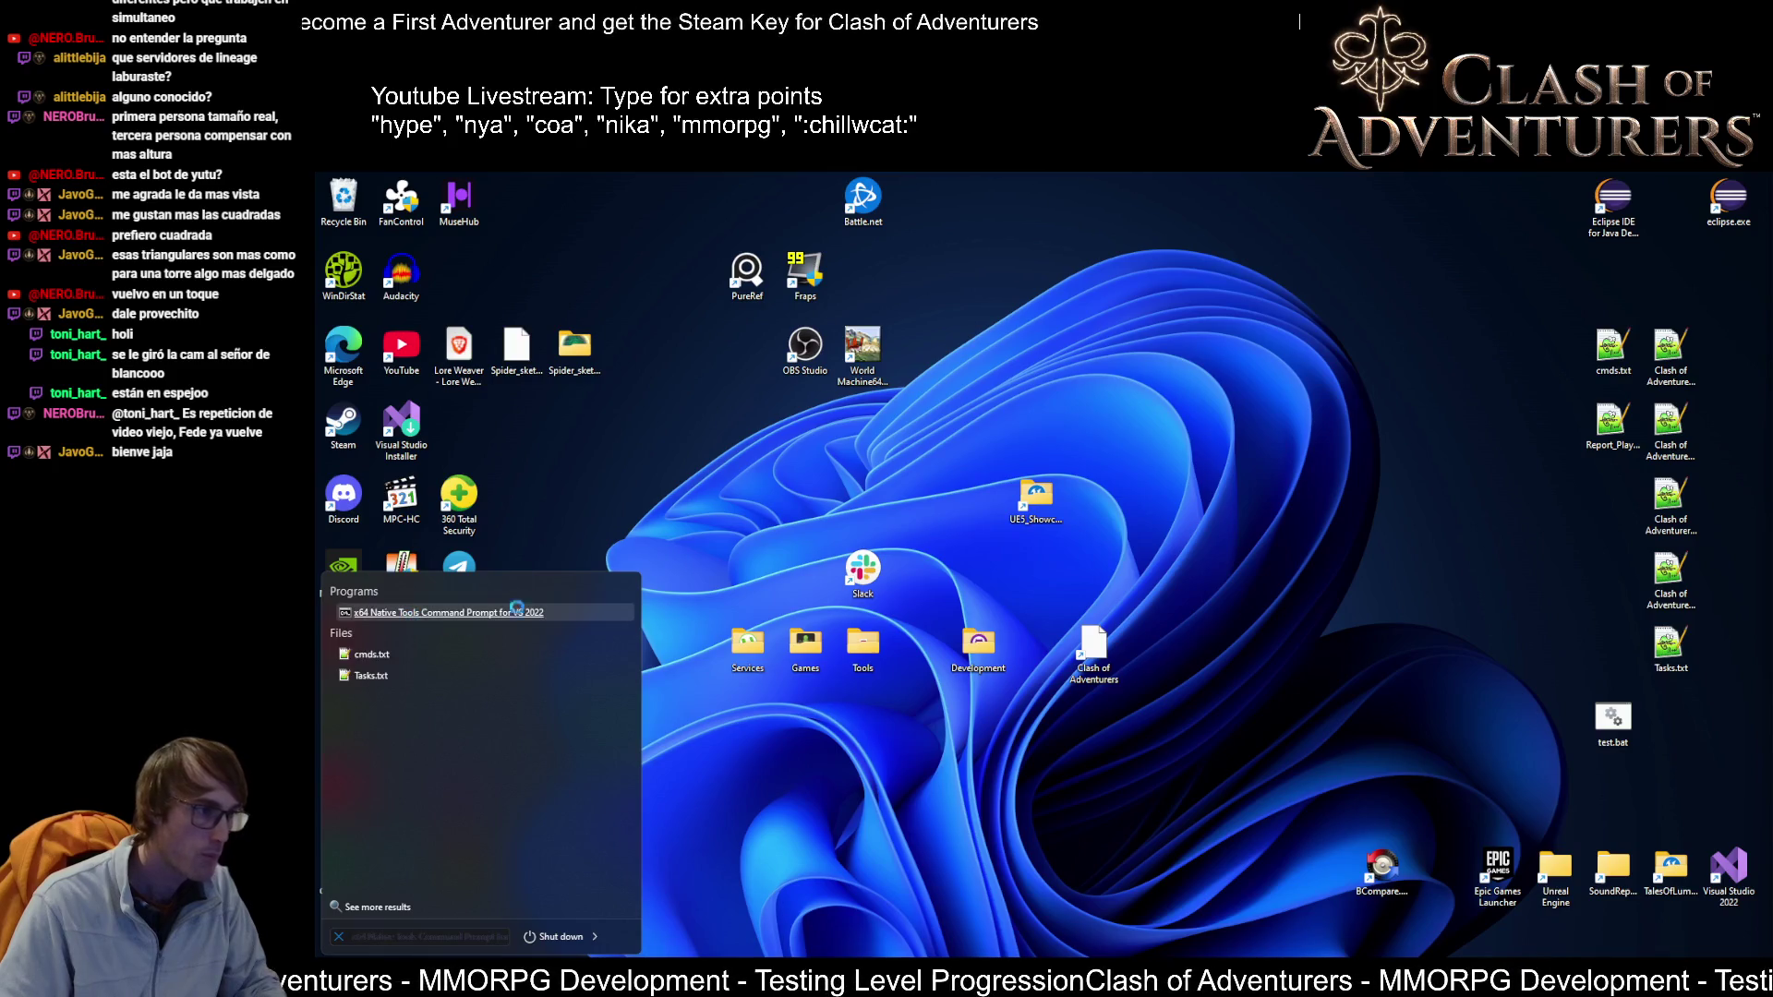
{"action": "right_click", "coordinate": [415, 613]}
{"action": "left_click", "coordinate": [480, 753]}
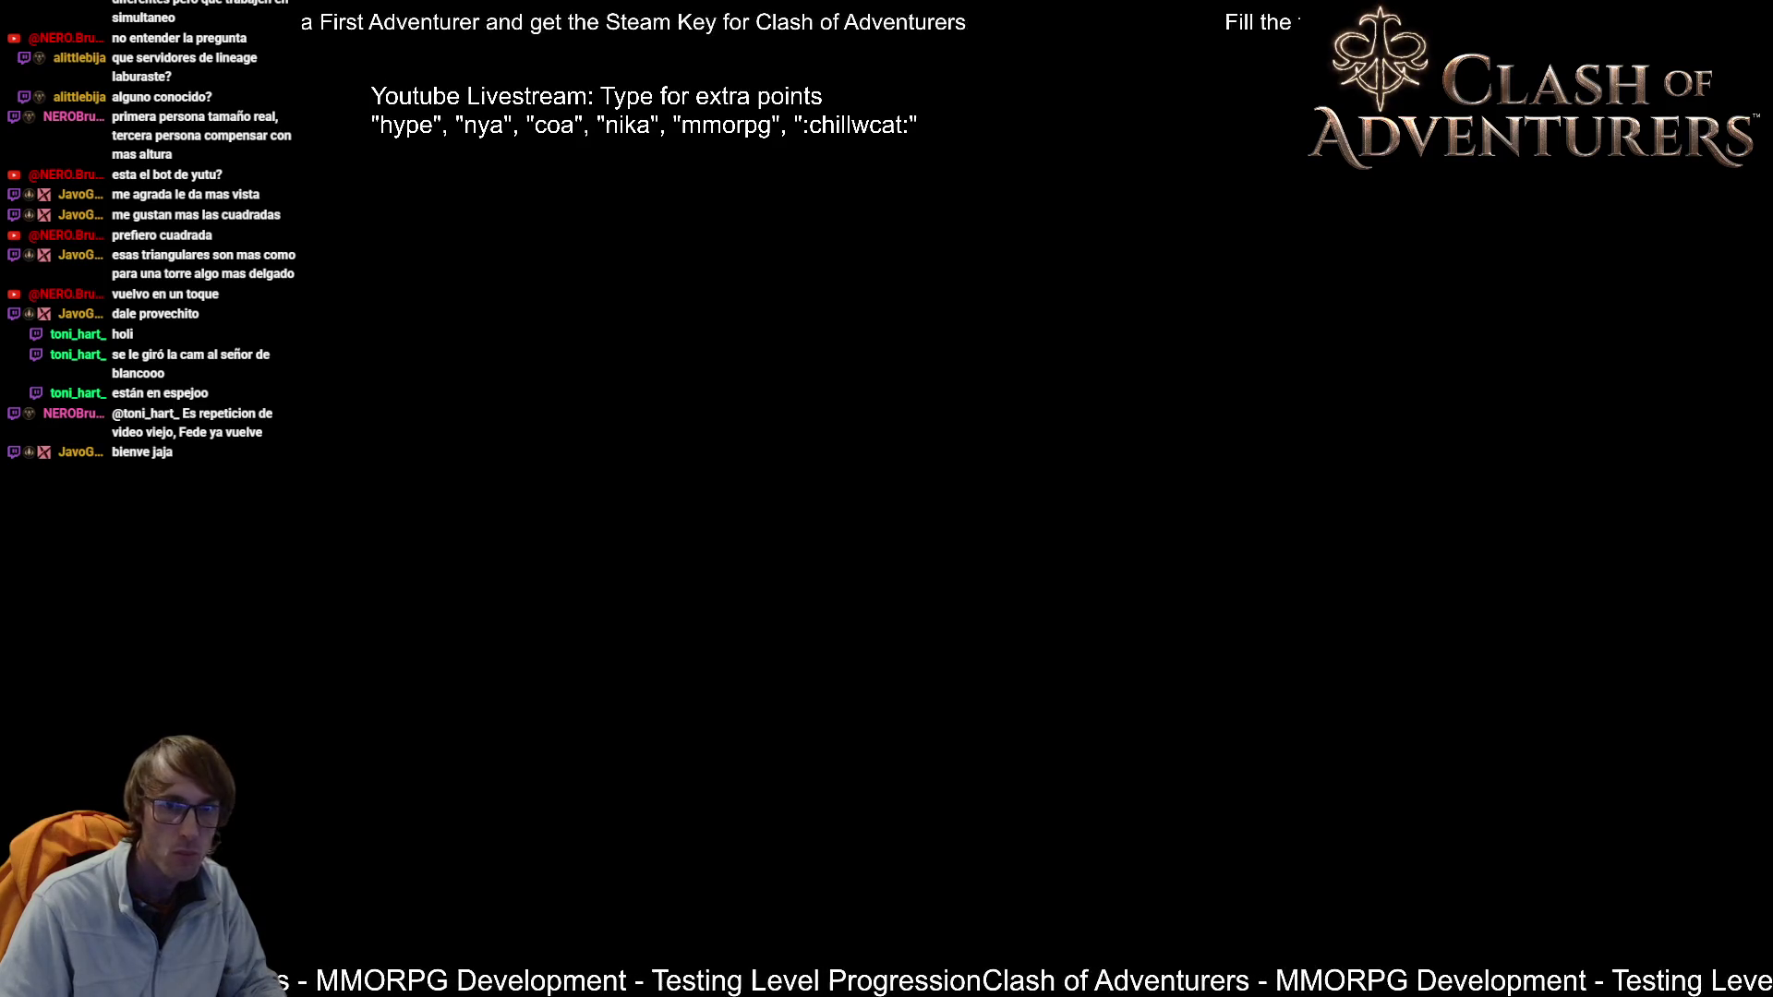
{"action": "key", "text": "alt+y"}
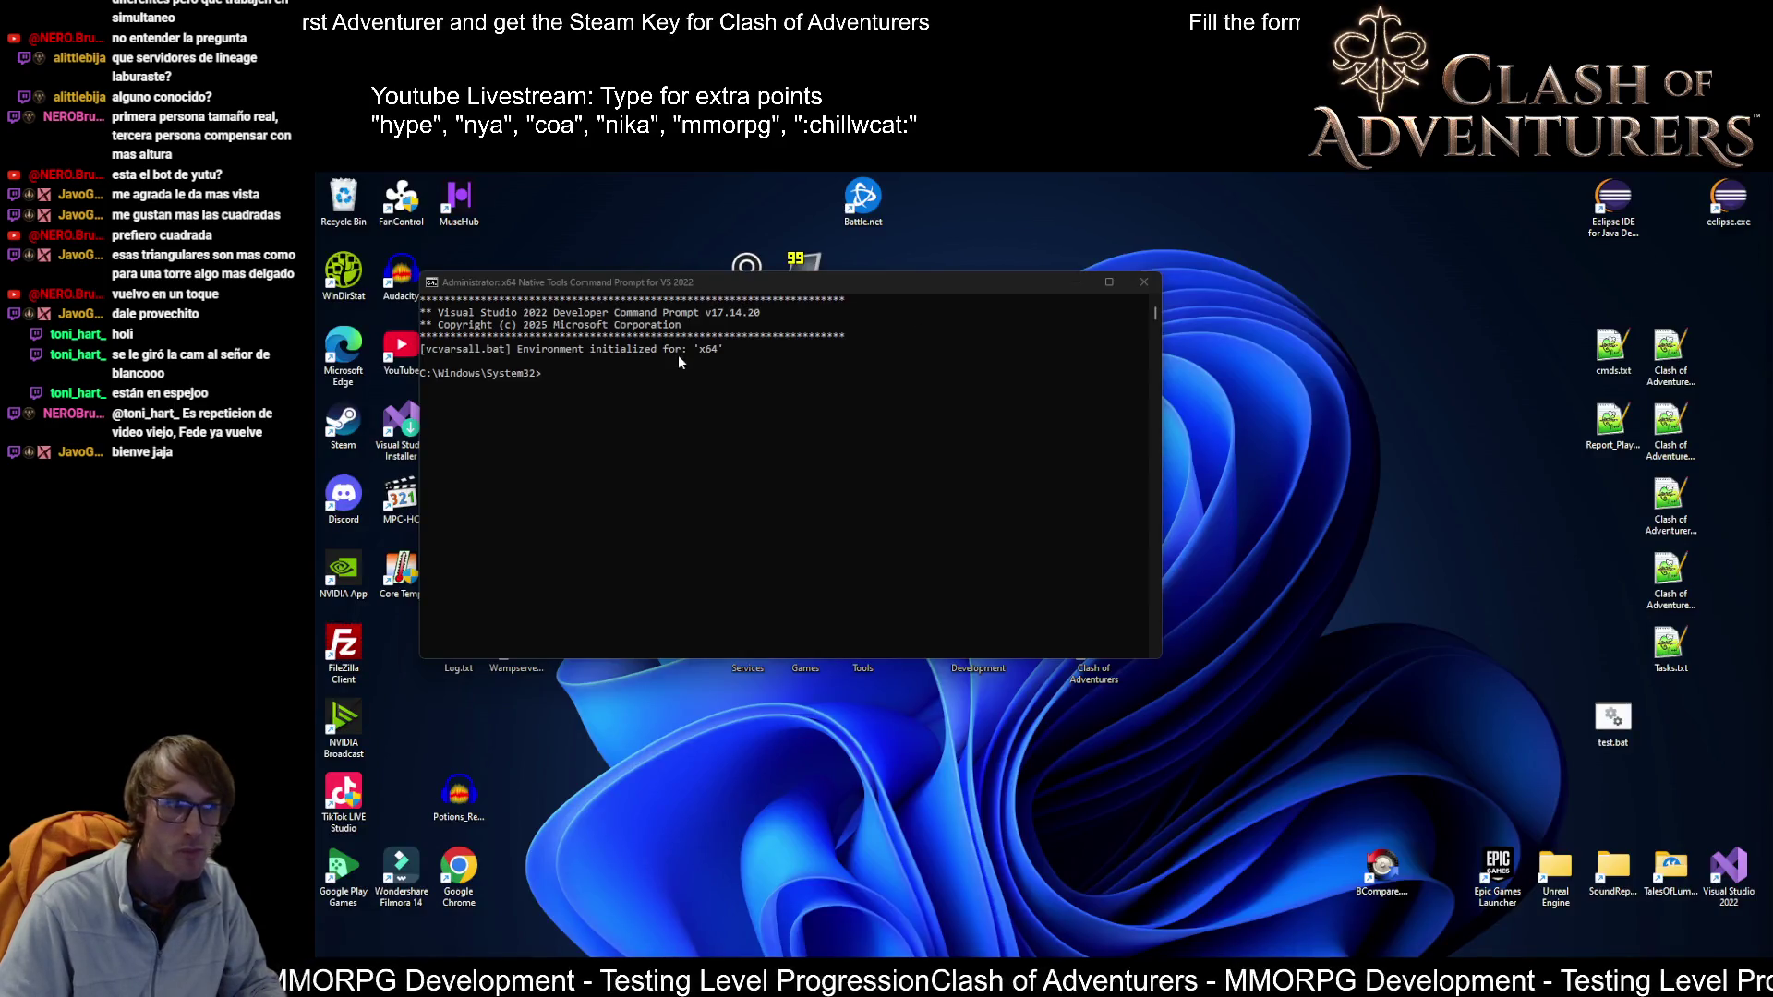
Step: Run the taskkill command for leftover Unreal and build processes, then relaunch Visual Studio 2022
{"action": "key", "text": "ctrl+v"}
{"action": "key", "text": "Return"}
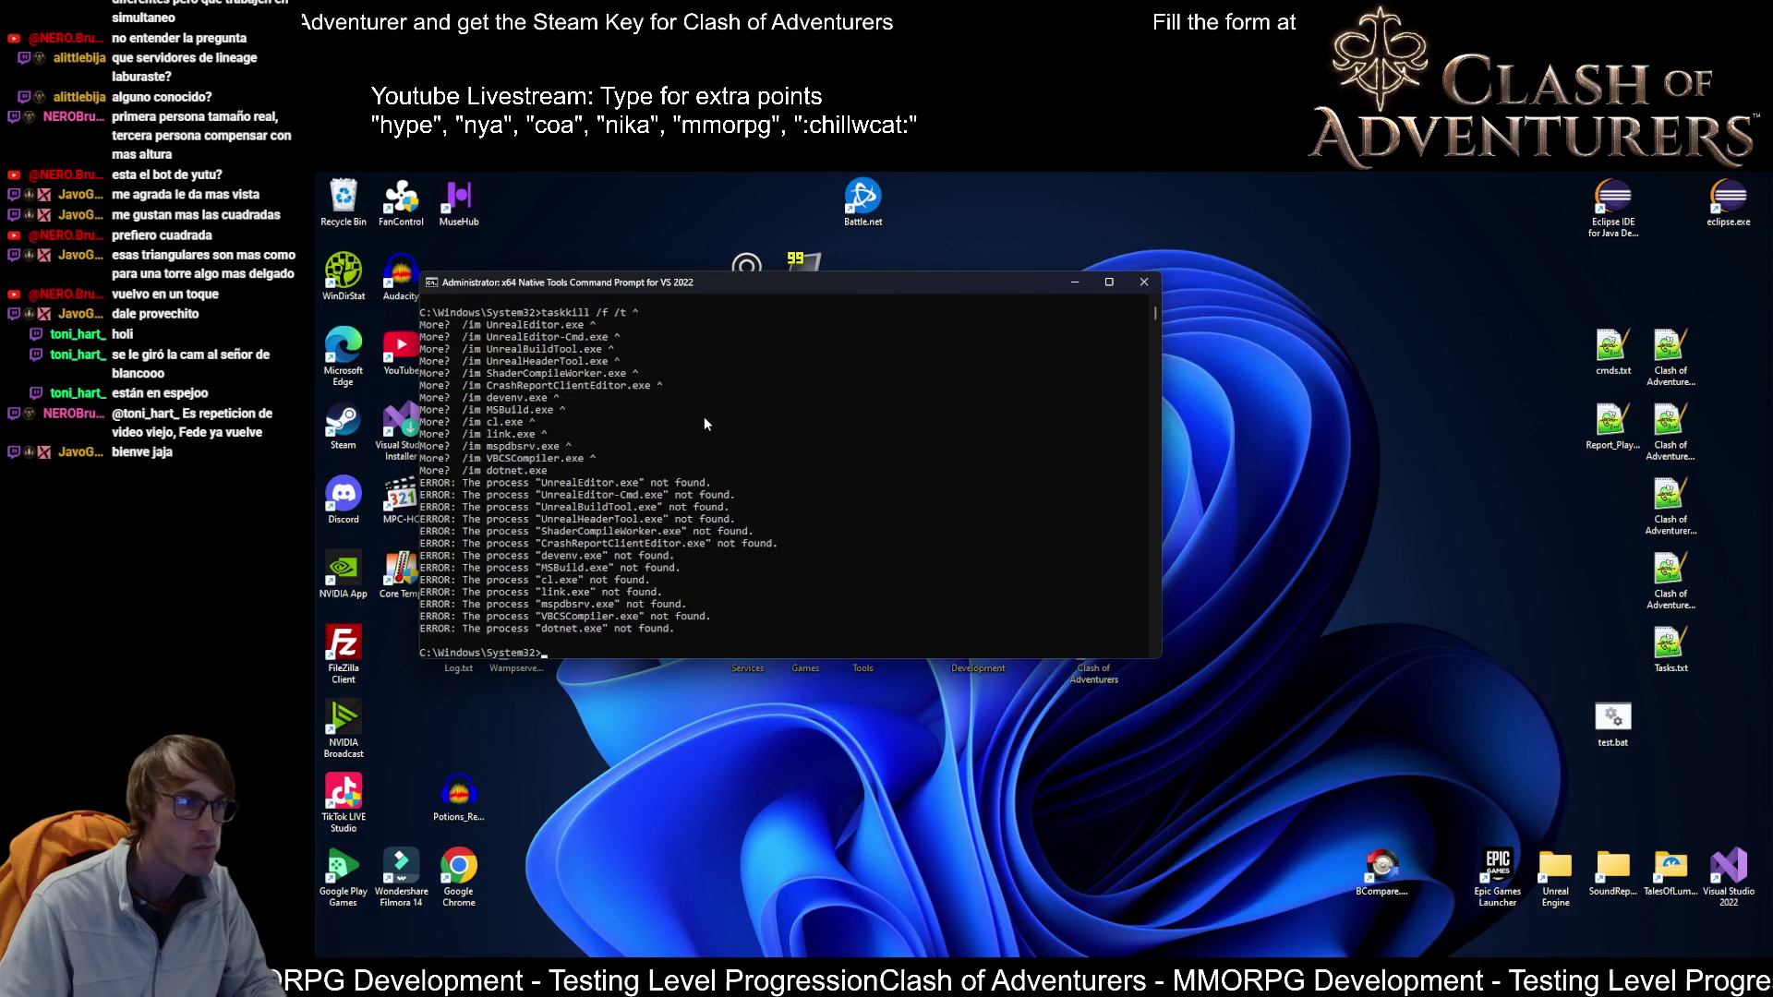
{"action": "double_click", "coordinate": [1728, 868]}
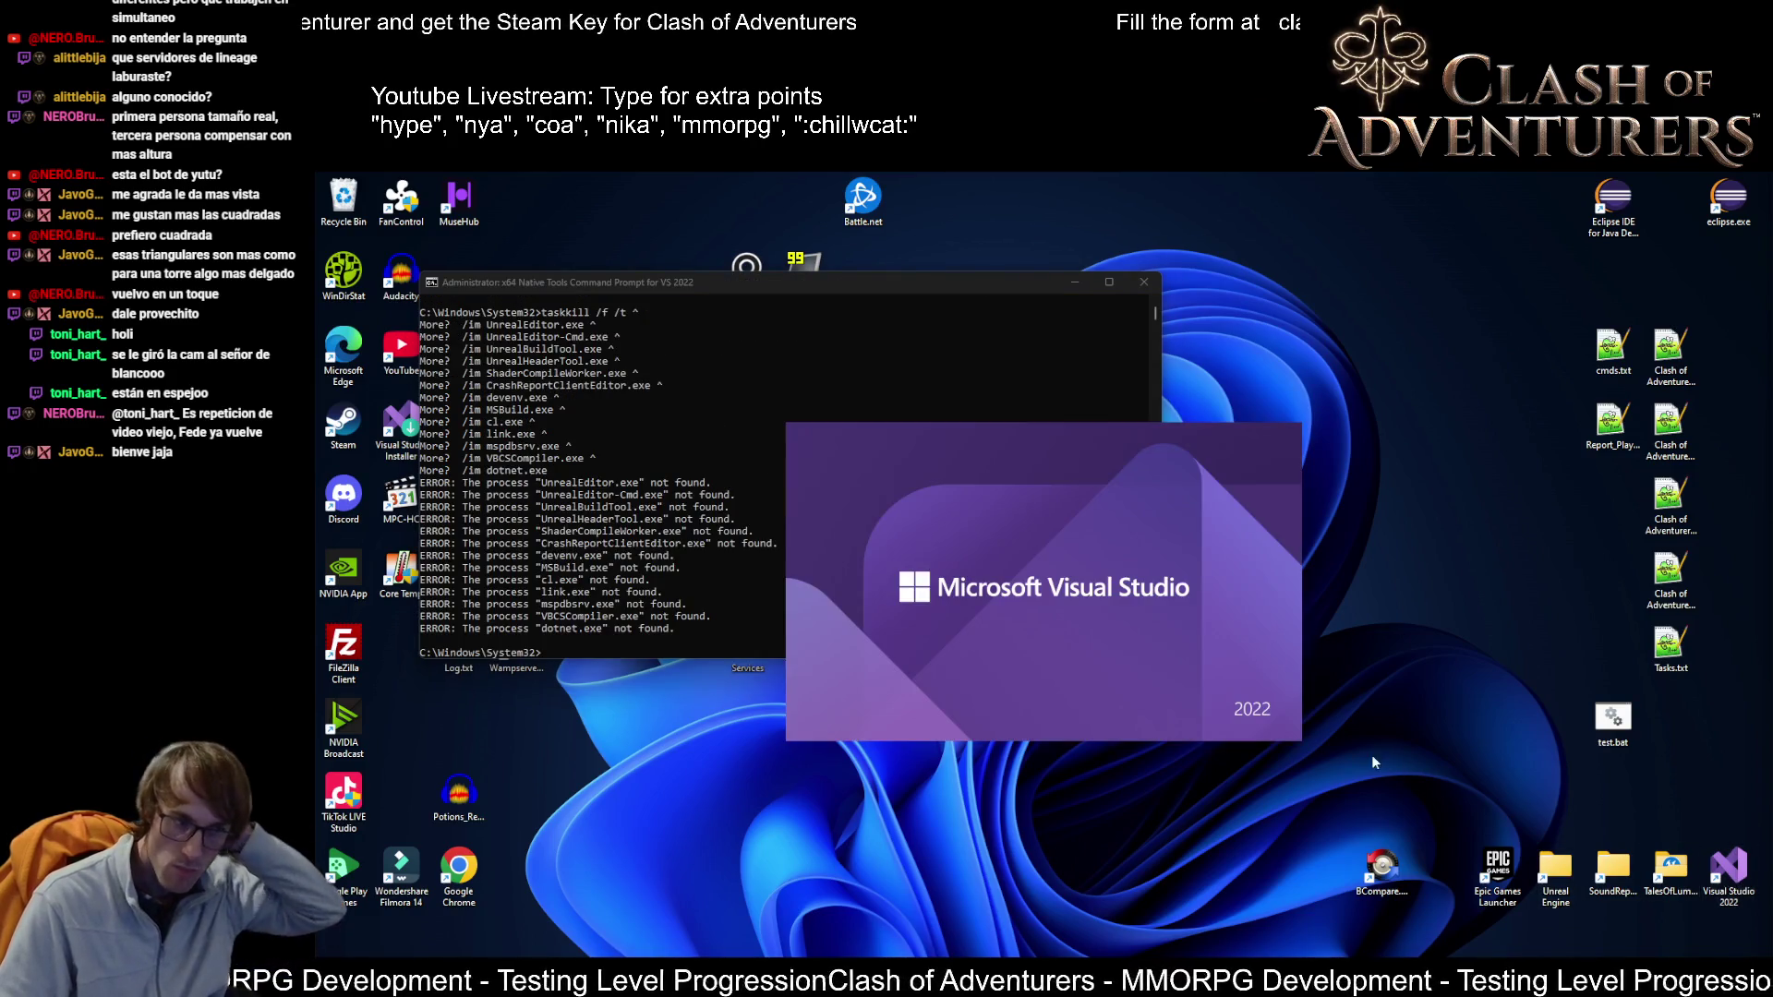
Step: Reopen the COA solution and drop stash@{0}, leaving 17 stashes
{"action": "left_click", "coordinate": [854, 540]}
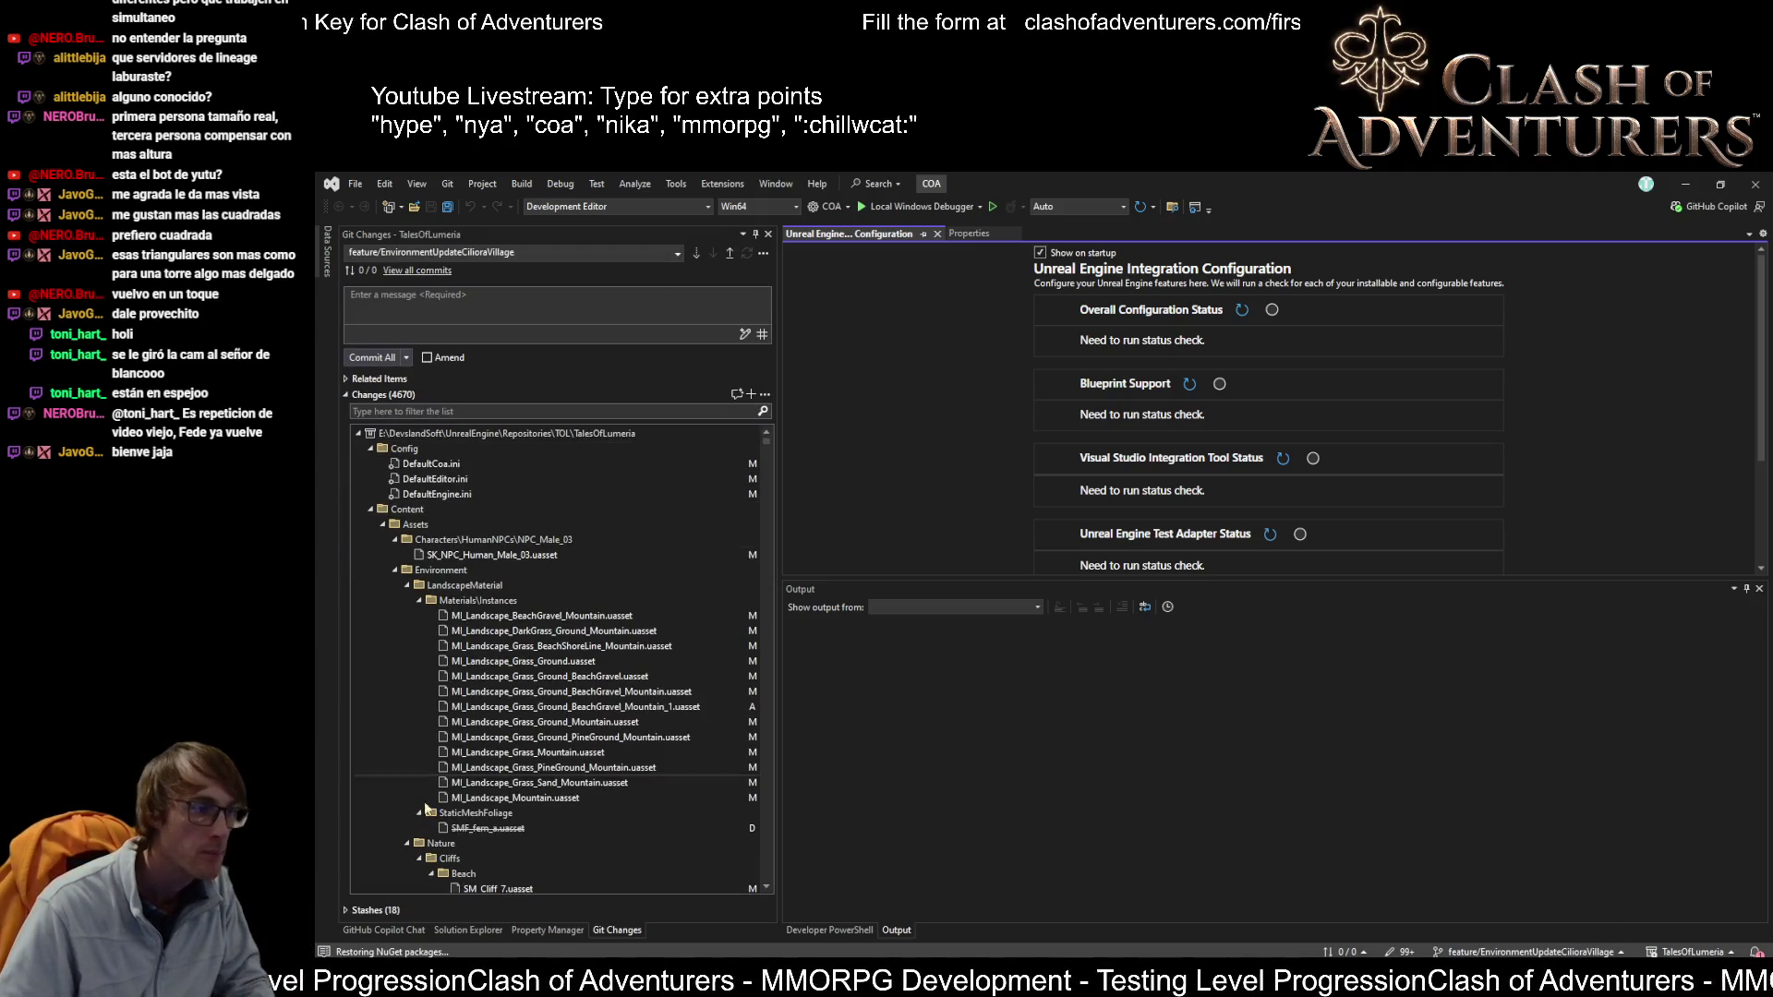
{"action": "left_click", "coordinate": [374, 911]}
{"action": "right_click", "coordinate": [438, 641]}
{"action": "mouse_move", "coordinate": [545, 694]}
{"action": "left_click", "coordinate": [471, 704]}
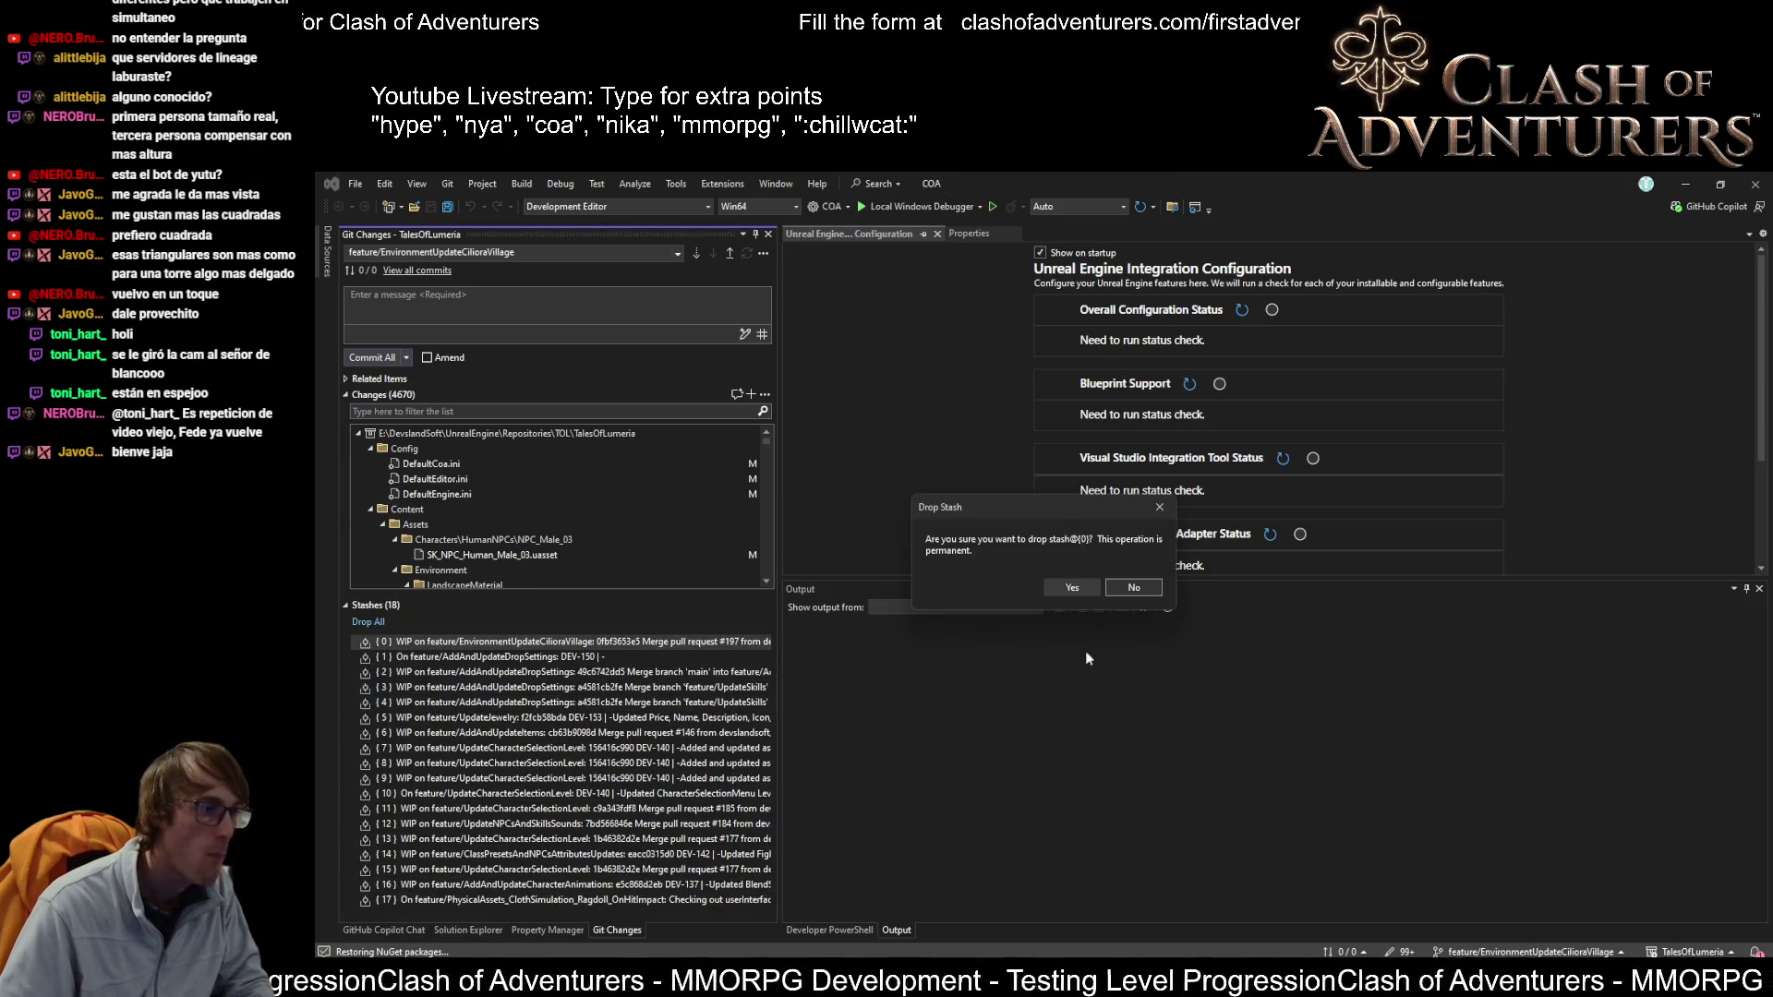
{"action": "left_click", "coordinate": [1072, 589]}
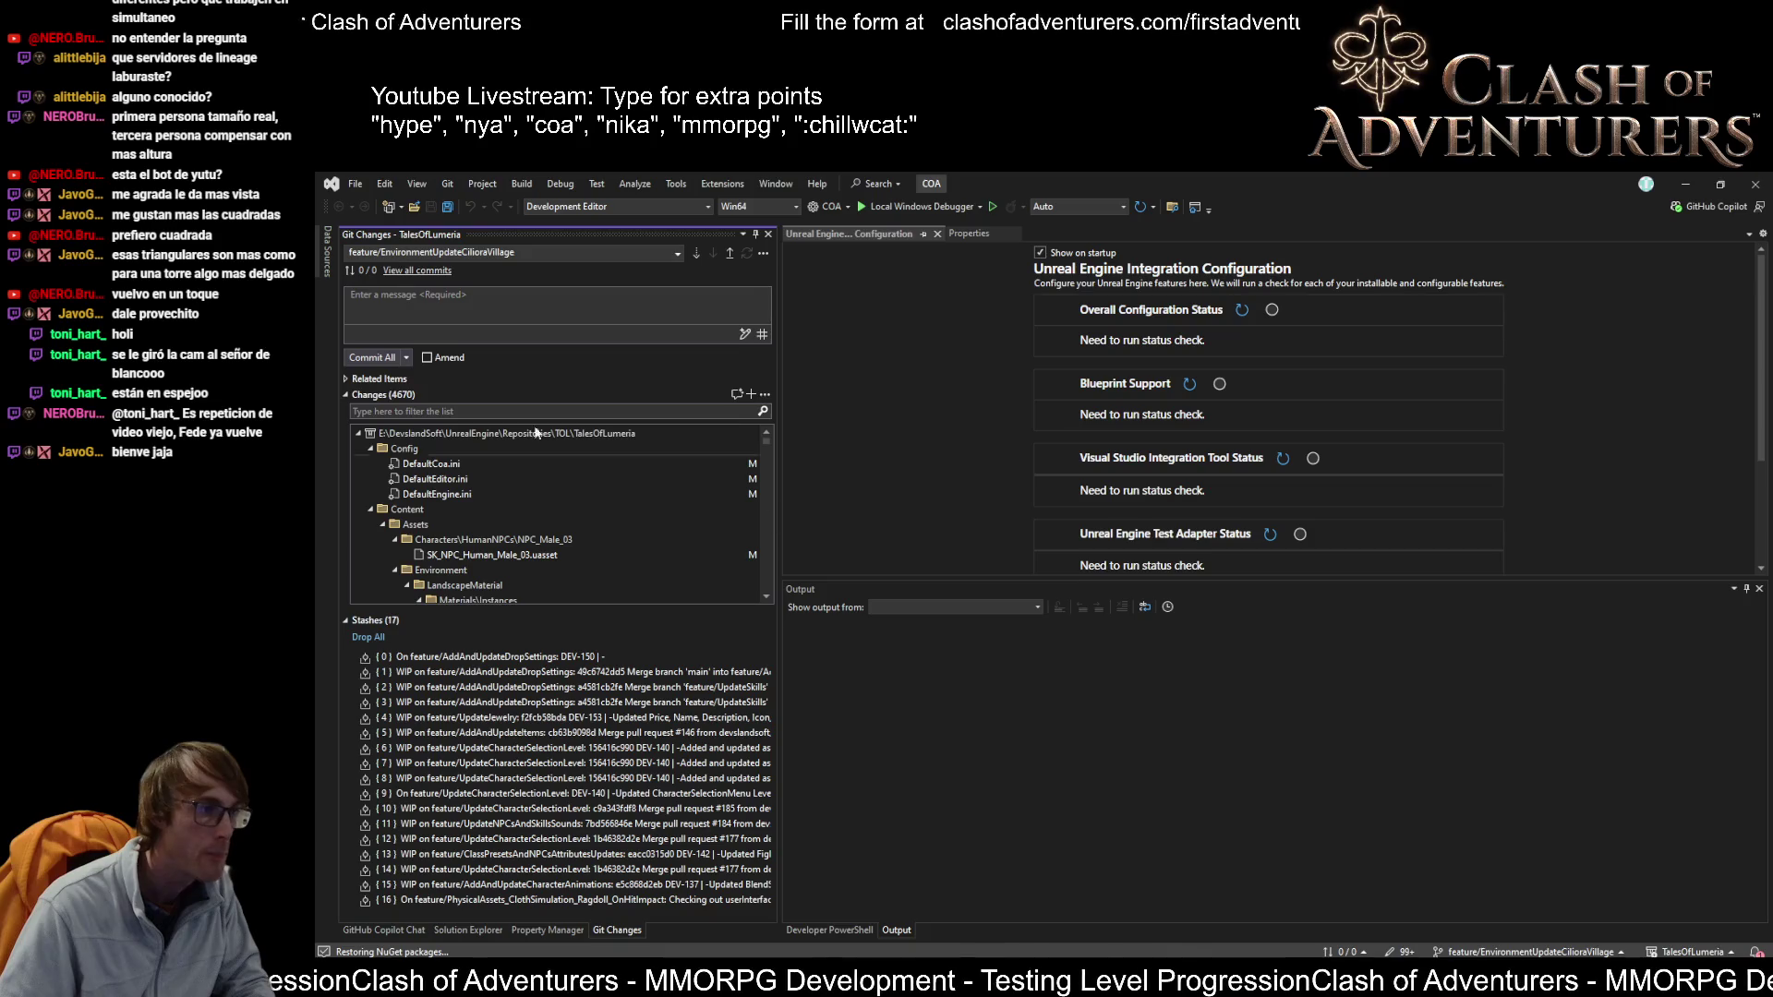
Step: Open the commit and stash options dropdown next to Commit All
{"action": "left_click", "coordinate": [406, 362]}
{"action": "key", "text": "Escape"}
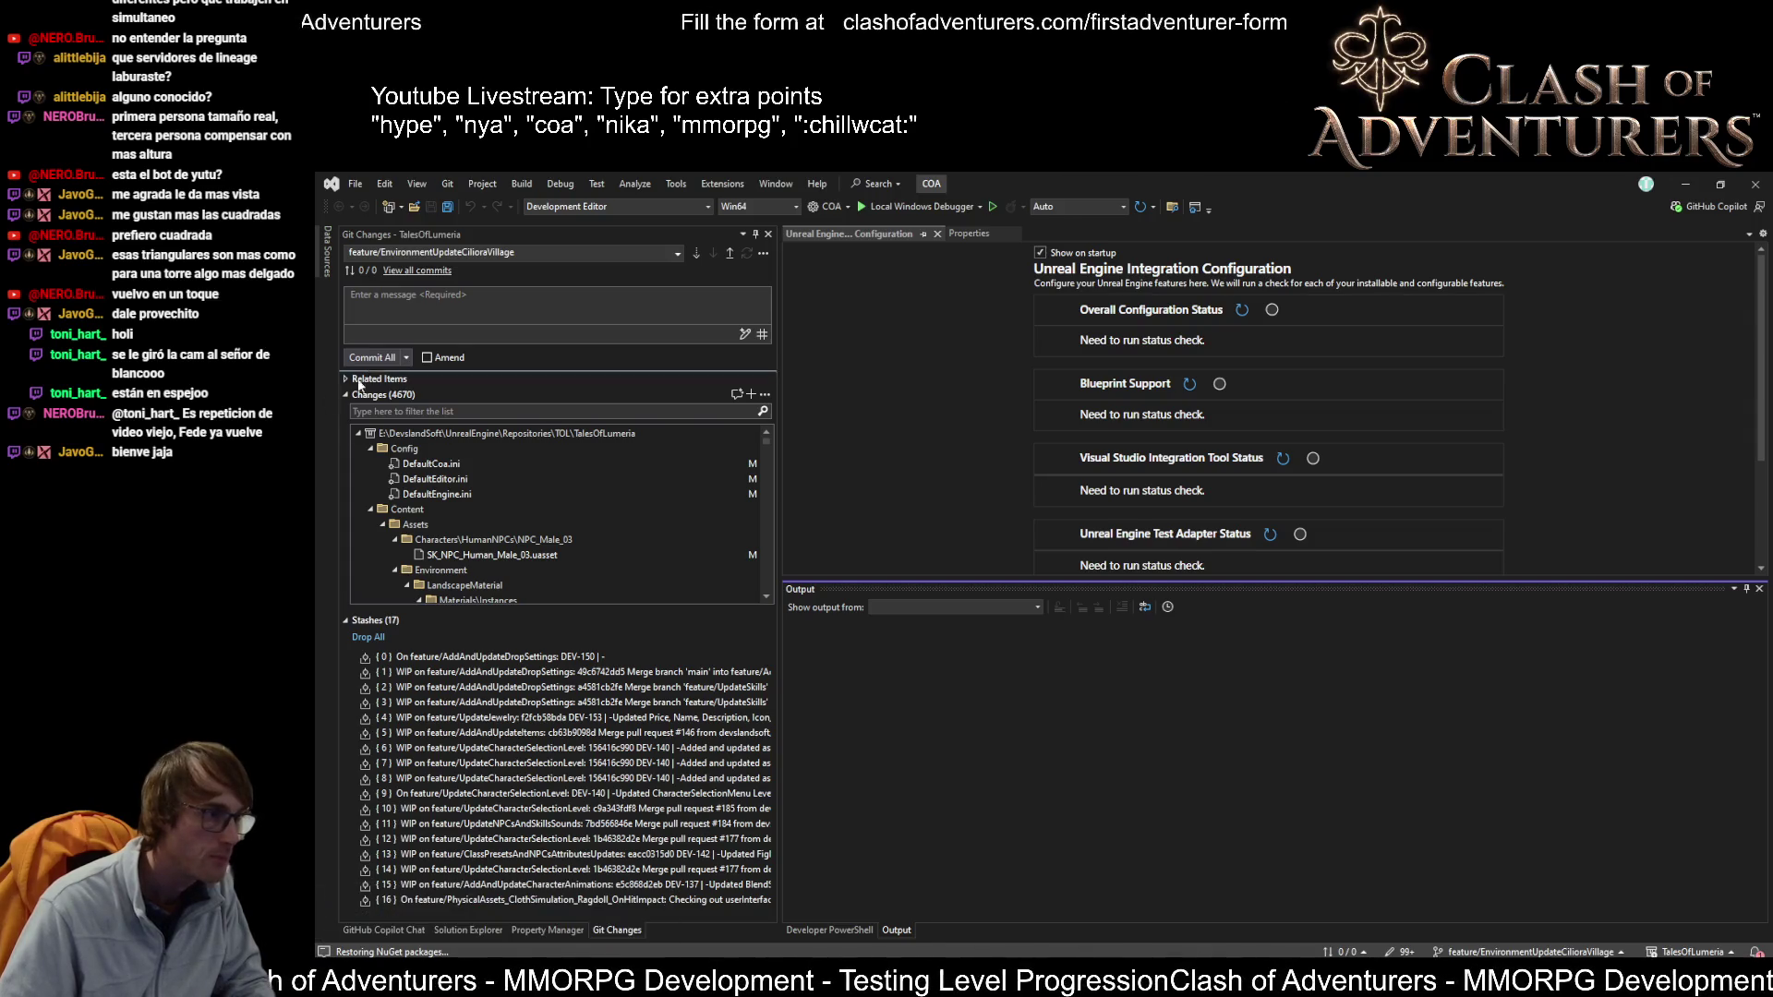
{"action": "left_click", "coordinate": [406, 357]}
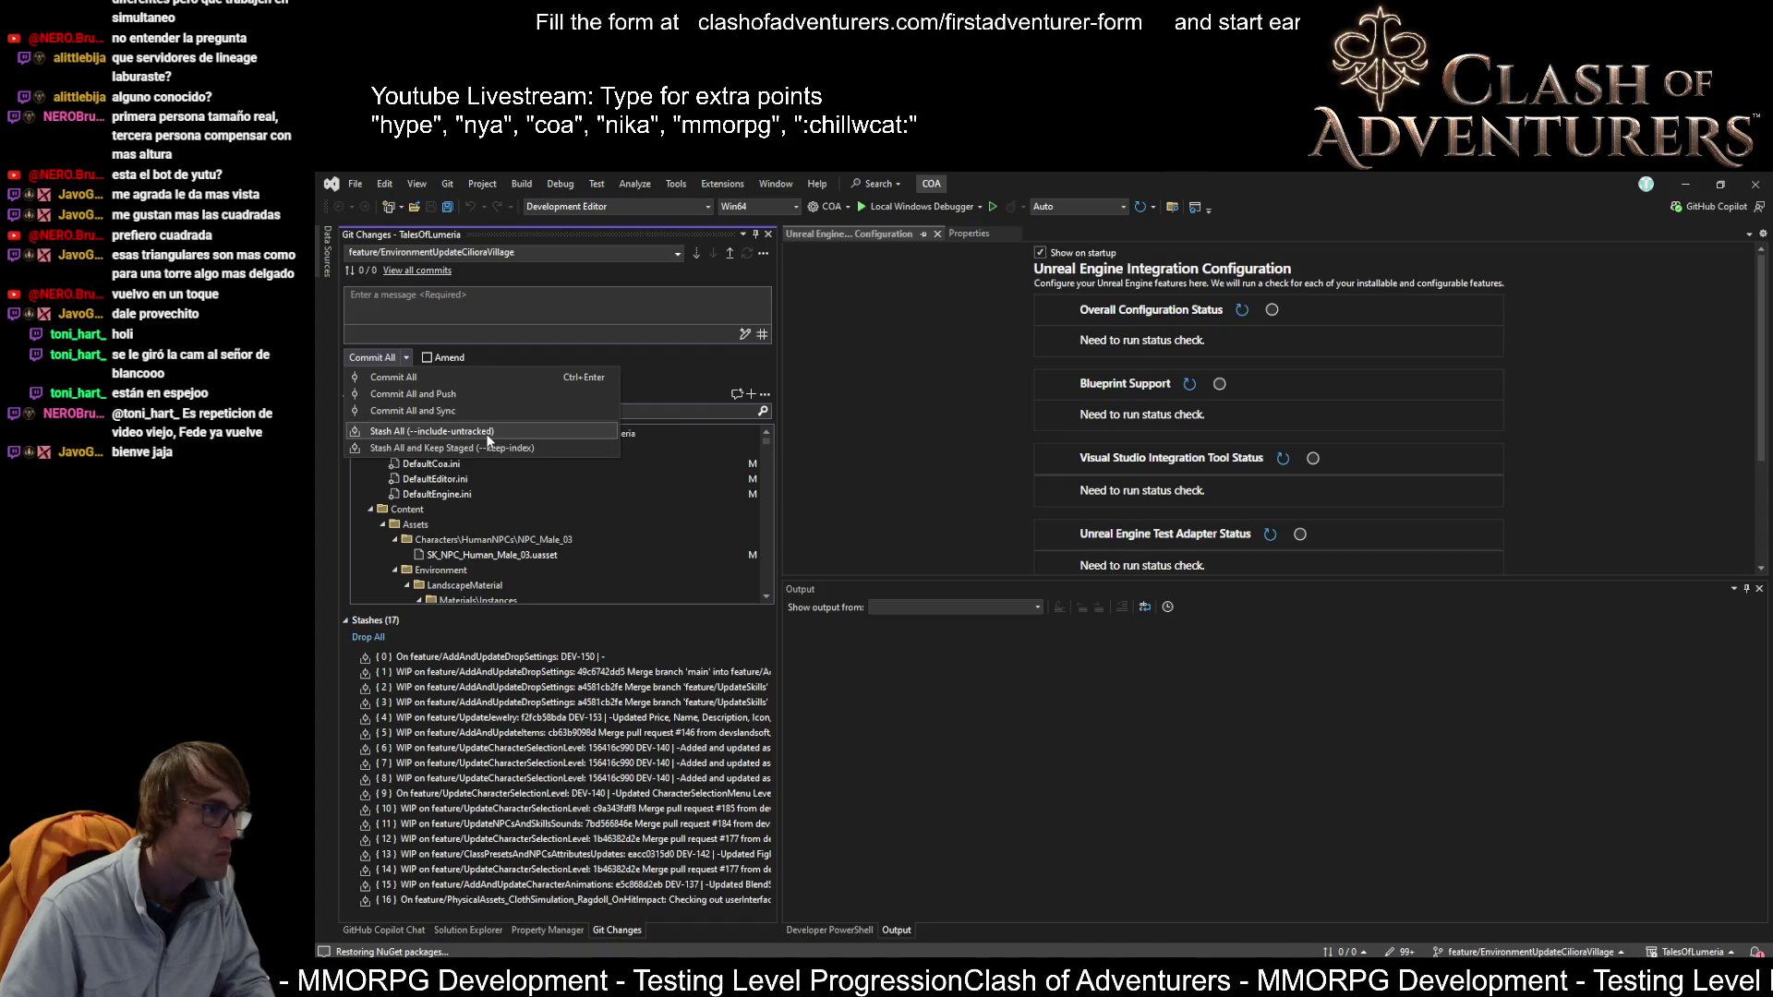
Step: Stash all 4670 pending changes, leaving a clean working directory and 18 stashes
{"action": "left_click", "coordinate": [489, 431]}
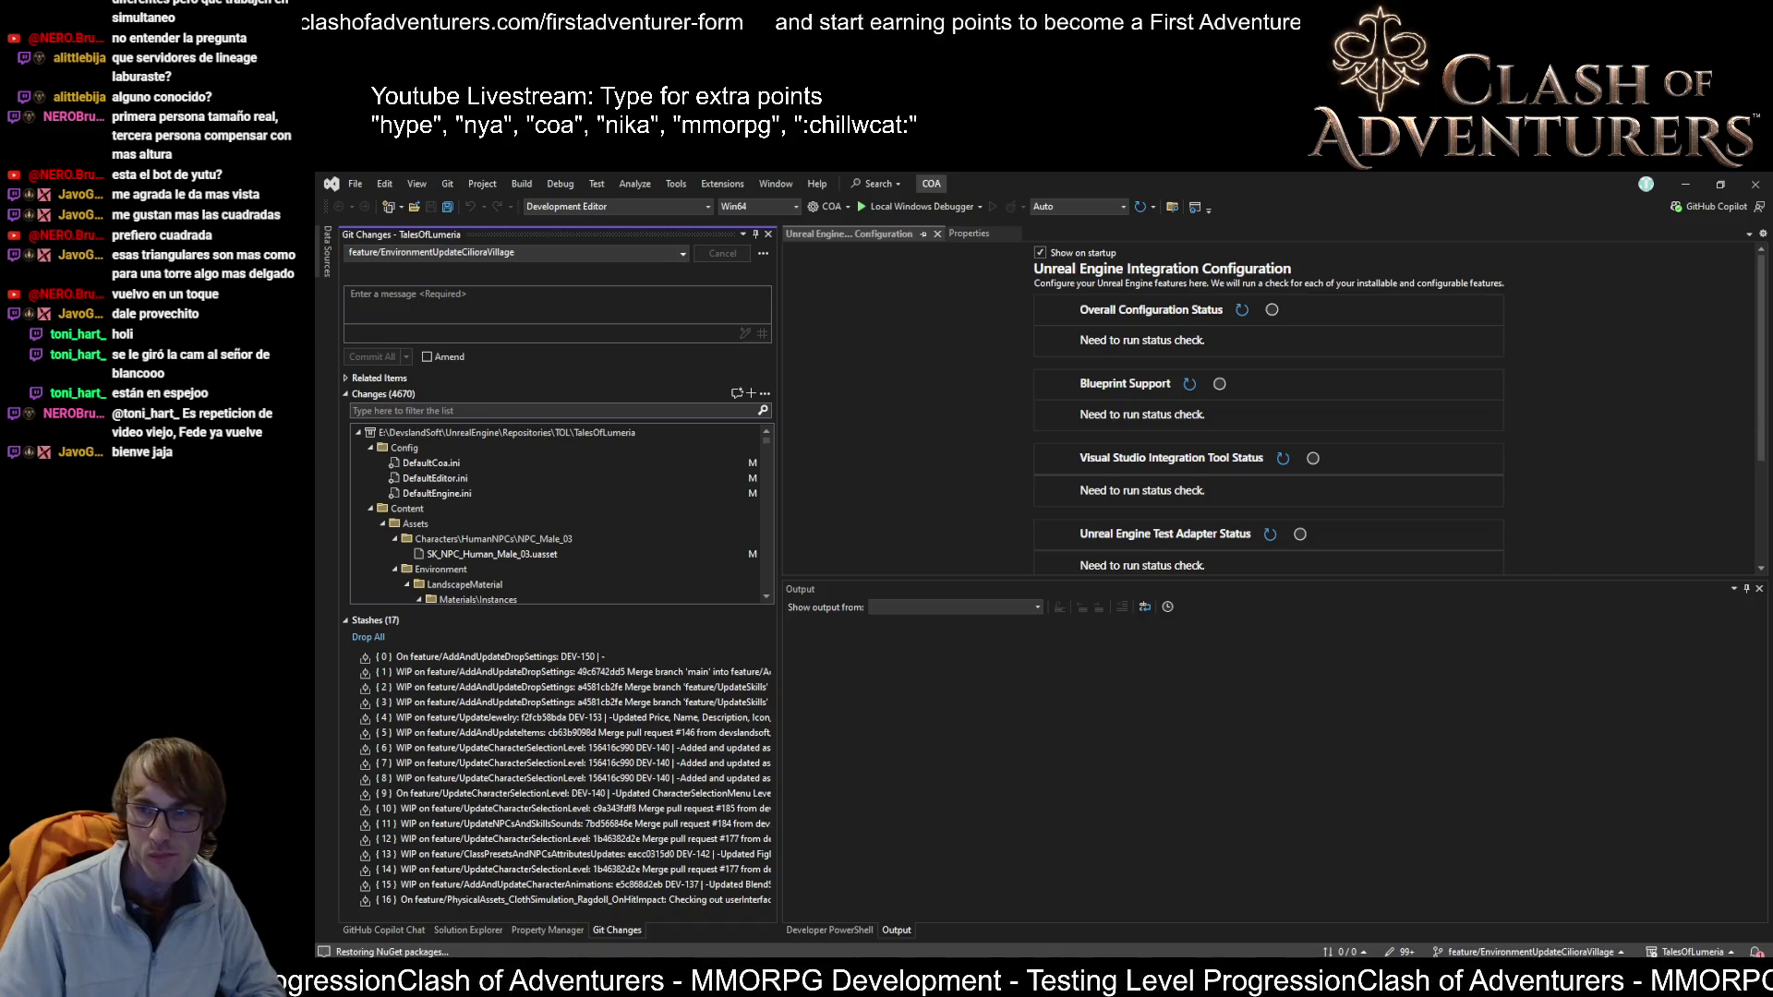
{"action": "left_click", "coordinate": [1018, 739]}
{"action": "left_click", "coordinate": [495, 434]}
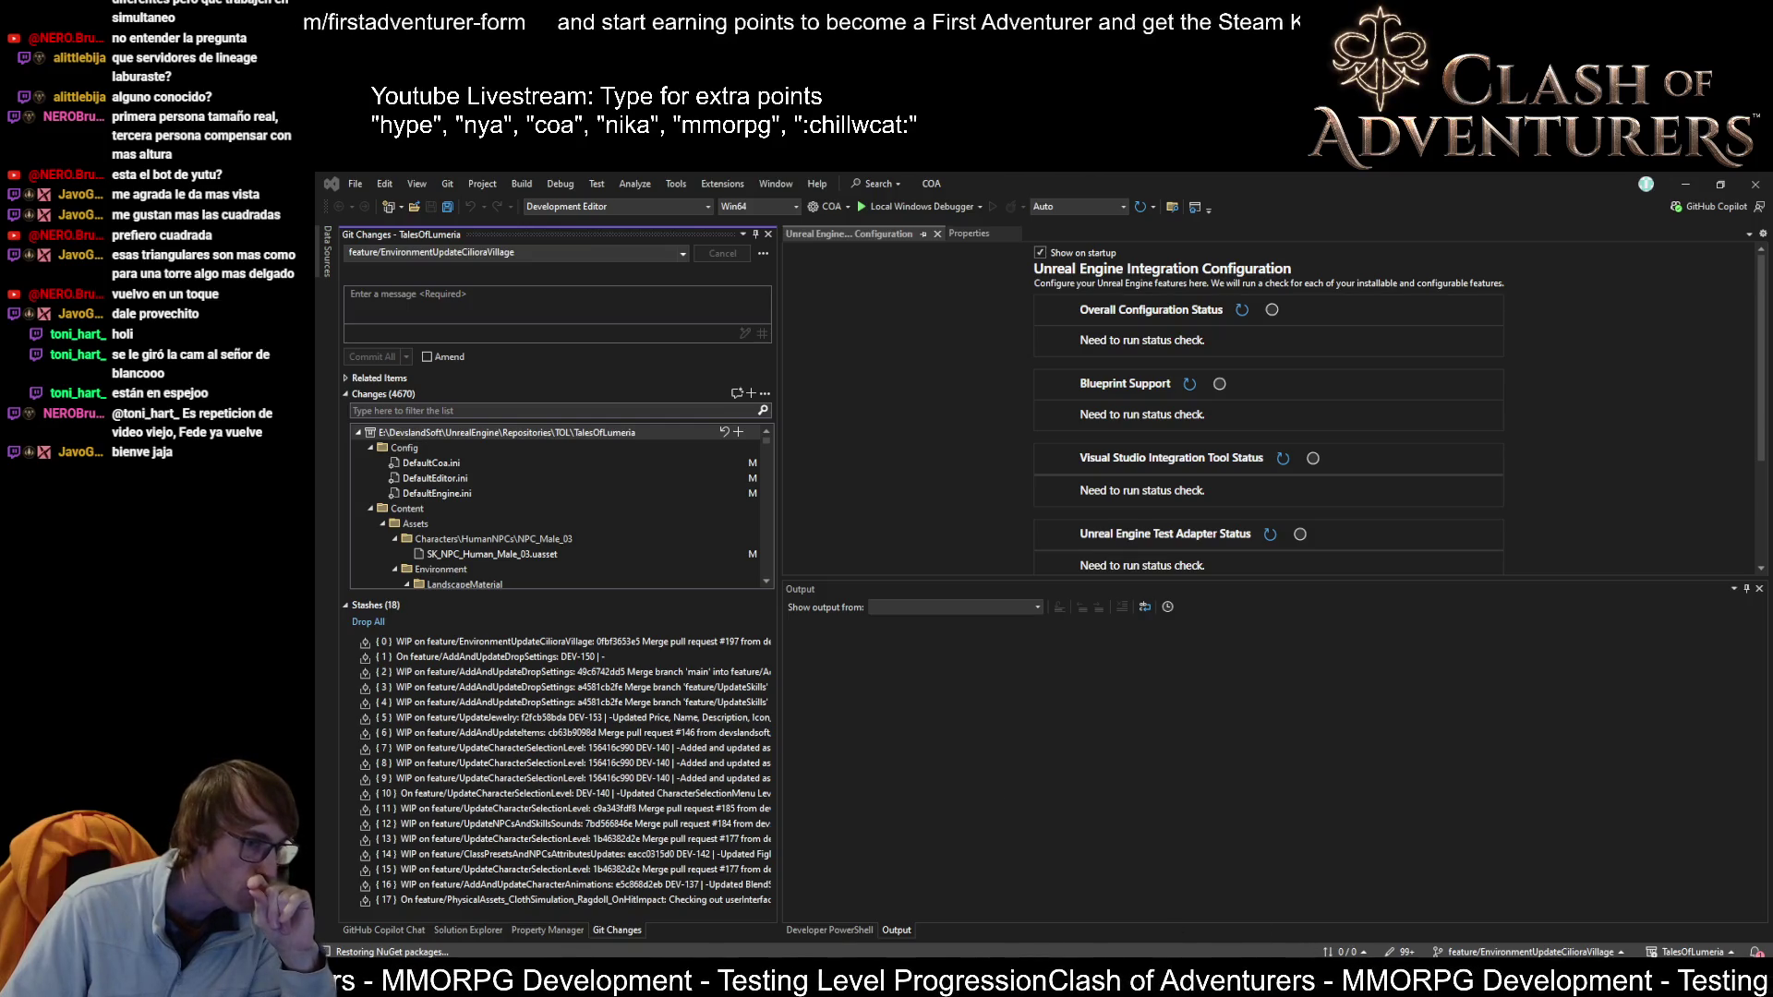
{"action": "mouse_move", "coordinate": [1154, 995]}
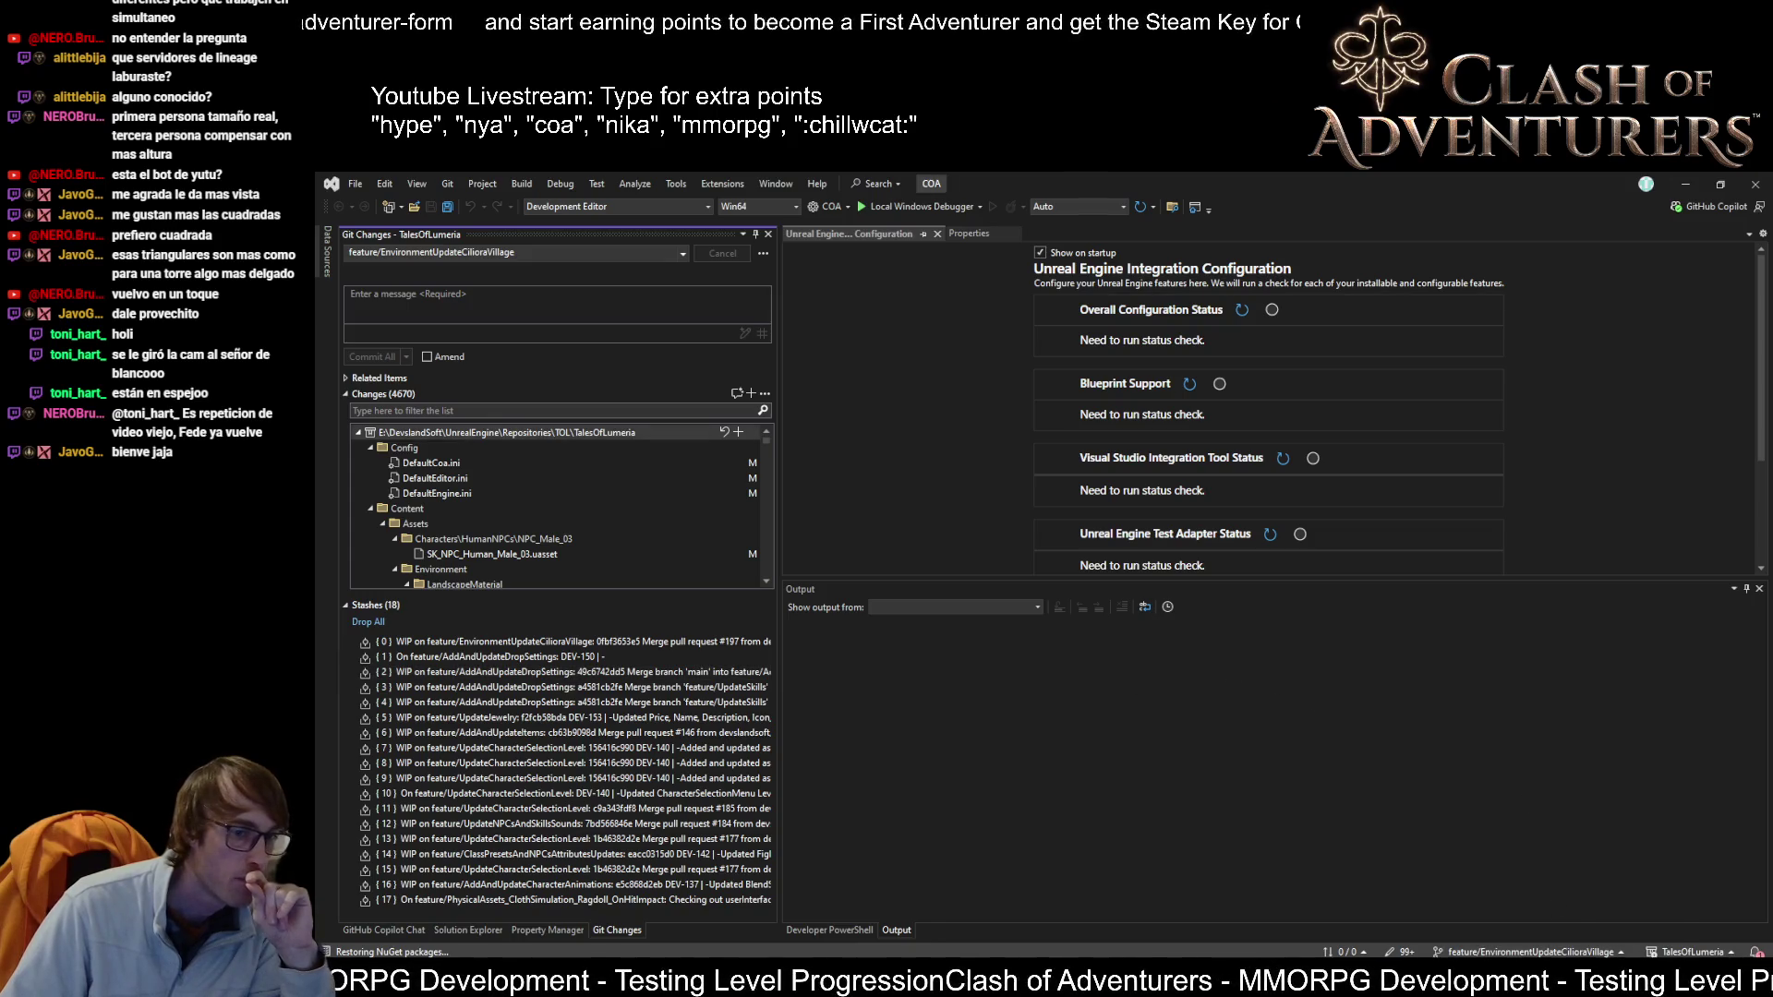
{"action": "key", "text": "alt+Tab"}
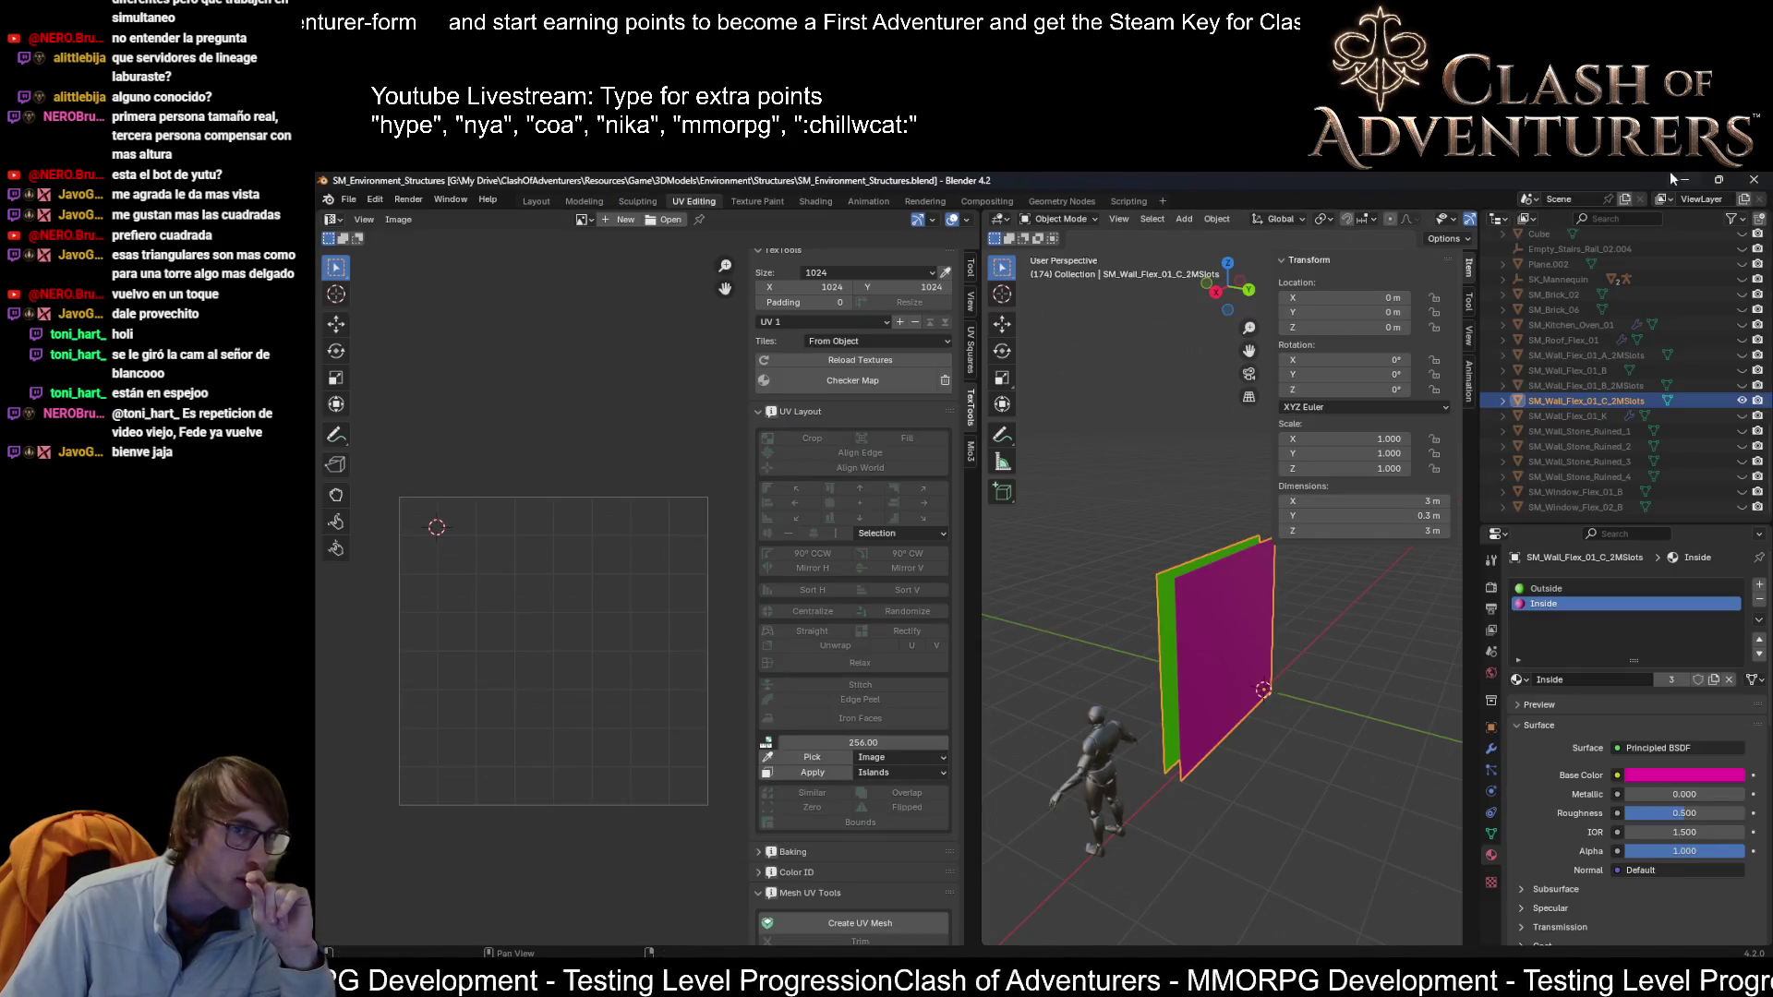
{"action": "key", "text": "alt+Tab"}
{"action": "mouse_move", "coordinate": [1533, 981]}
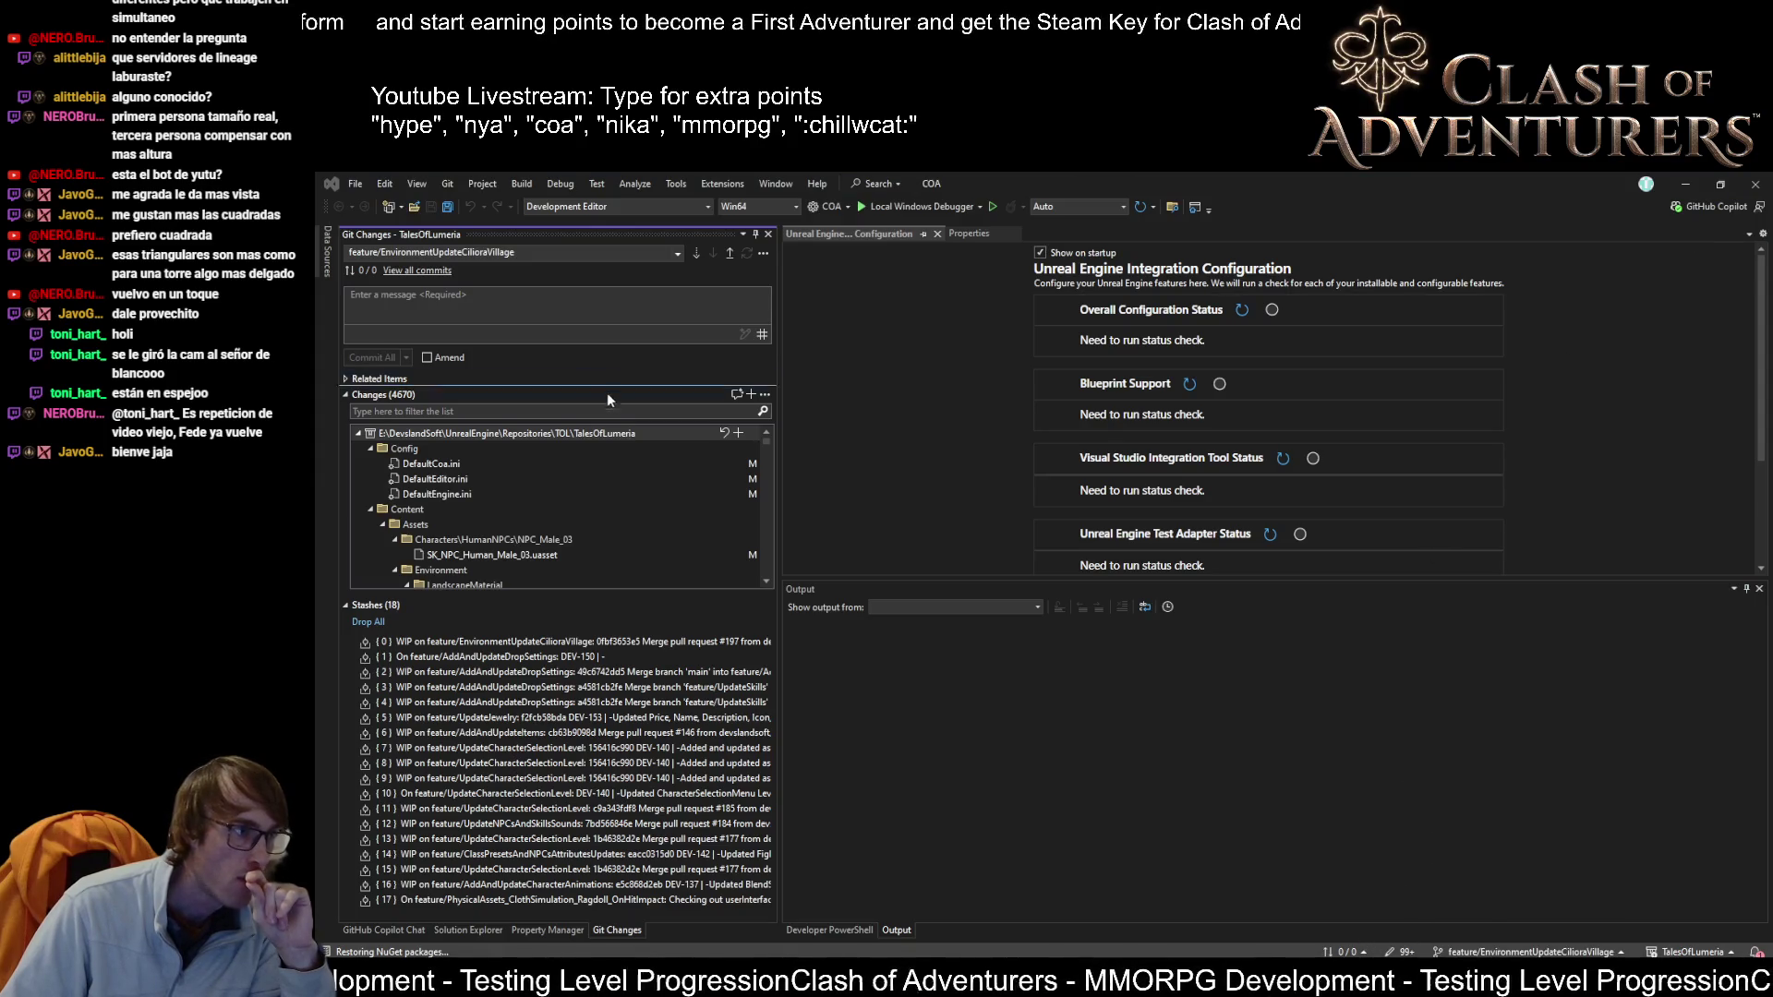
{"action": "mouse_move", "coordinate": [1060, 981]}
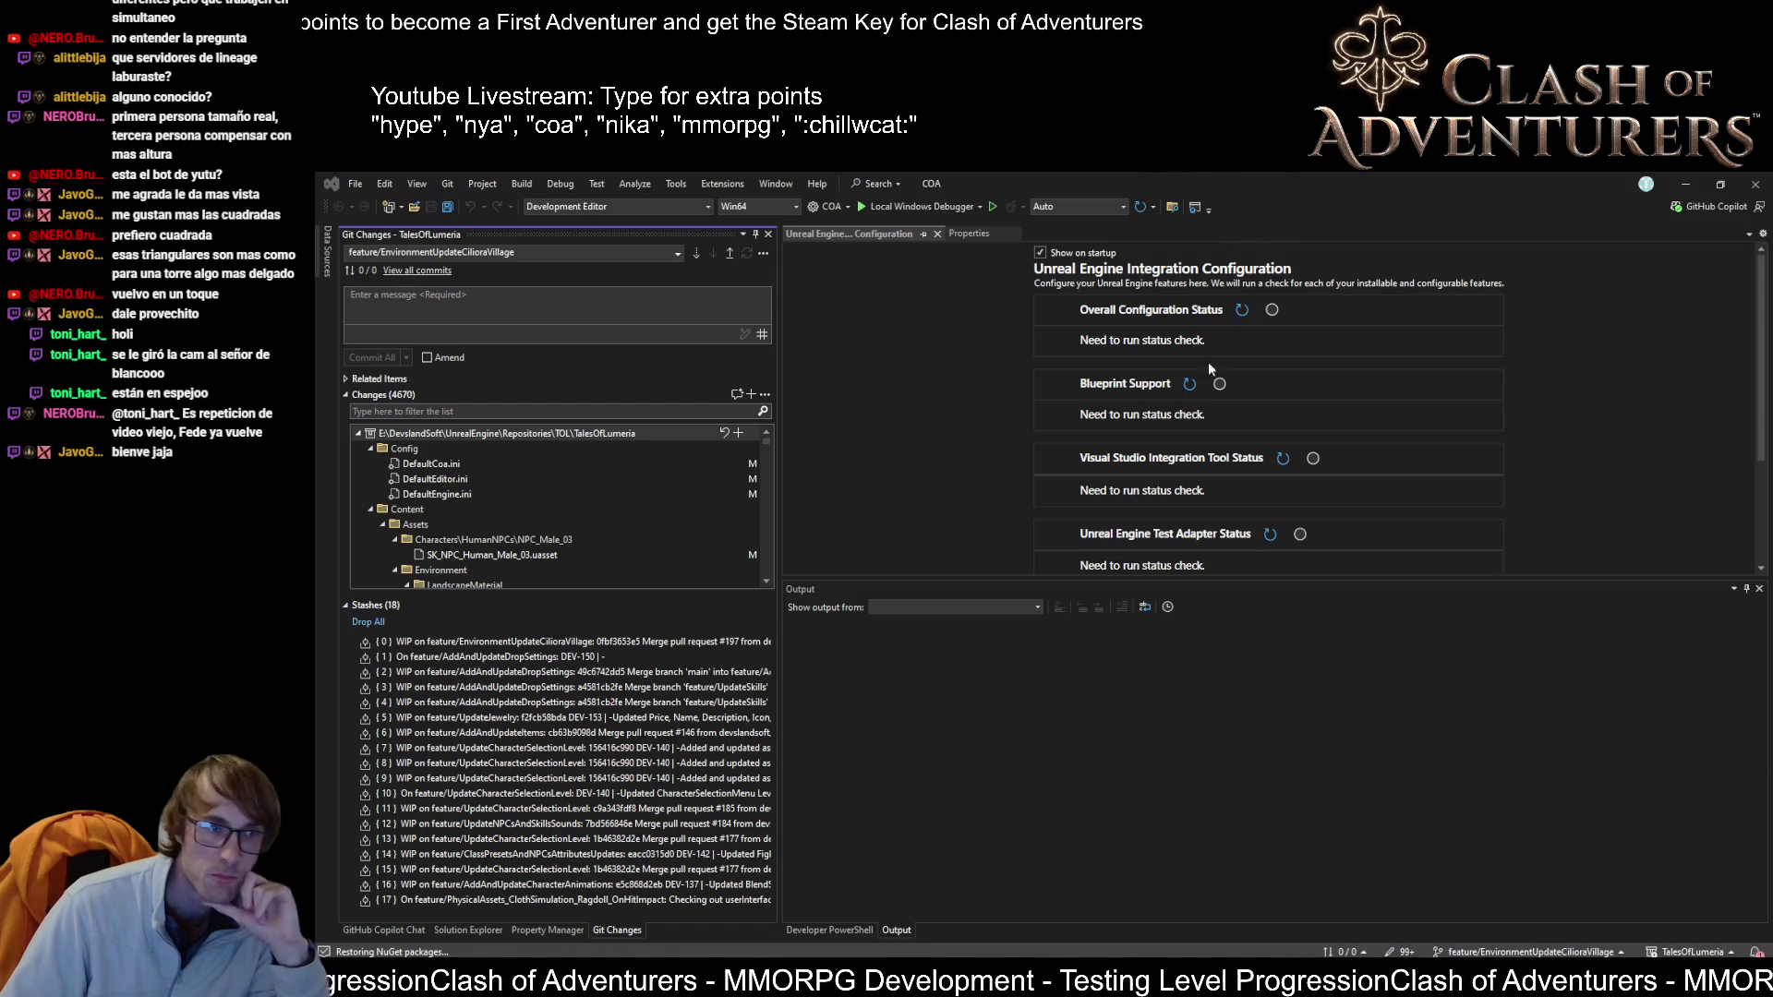
{"action": "left_click", "coordinate": [906, 806]}
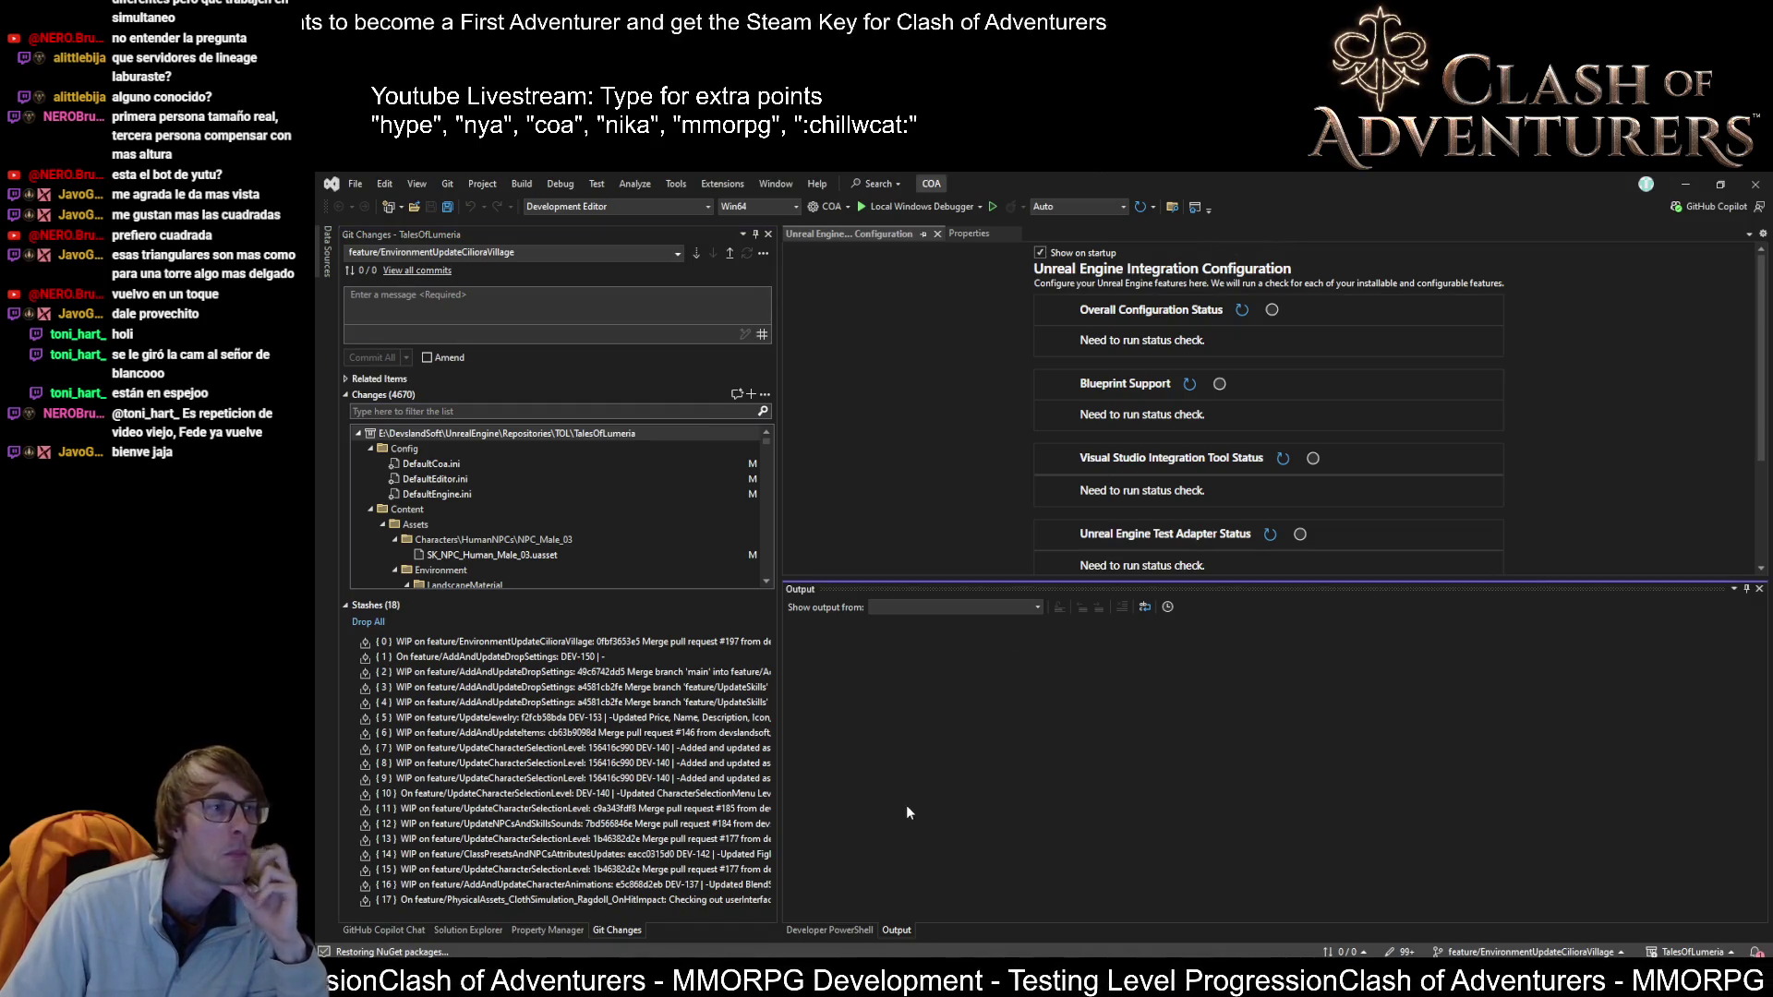
{"action": "scroll", "coordinate": [624, 512], "scroll_direction": "down", "scroll_amount": 3}
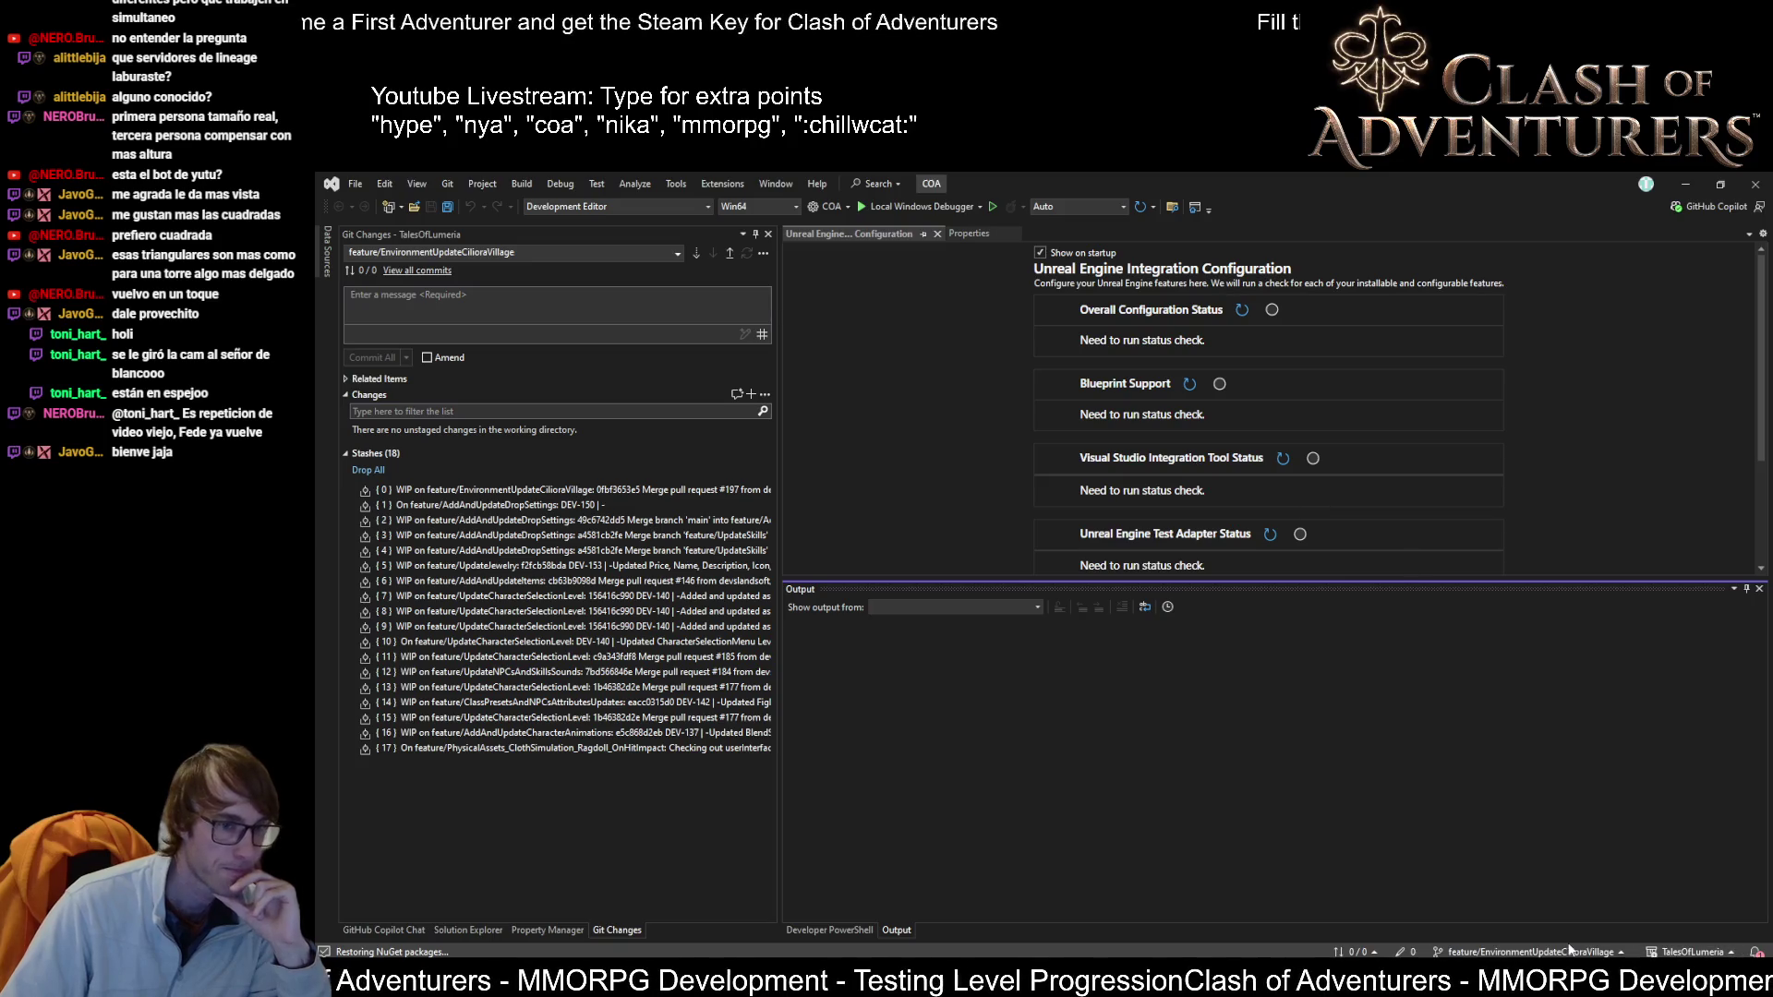
Step: Check out feature/questSystemUpdate and pull it with the GitHub account; it's already up to date
{"action": "left_click", "coordinate": [1530, 952]}
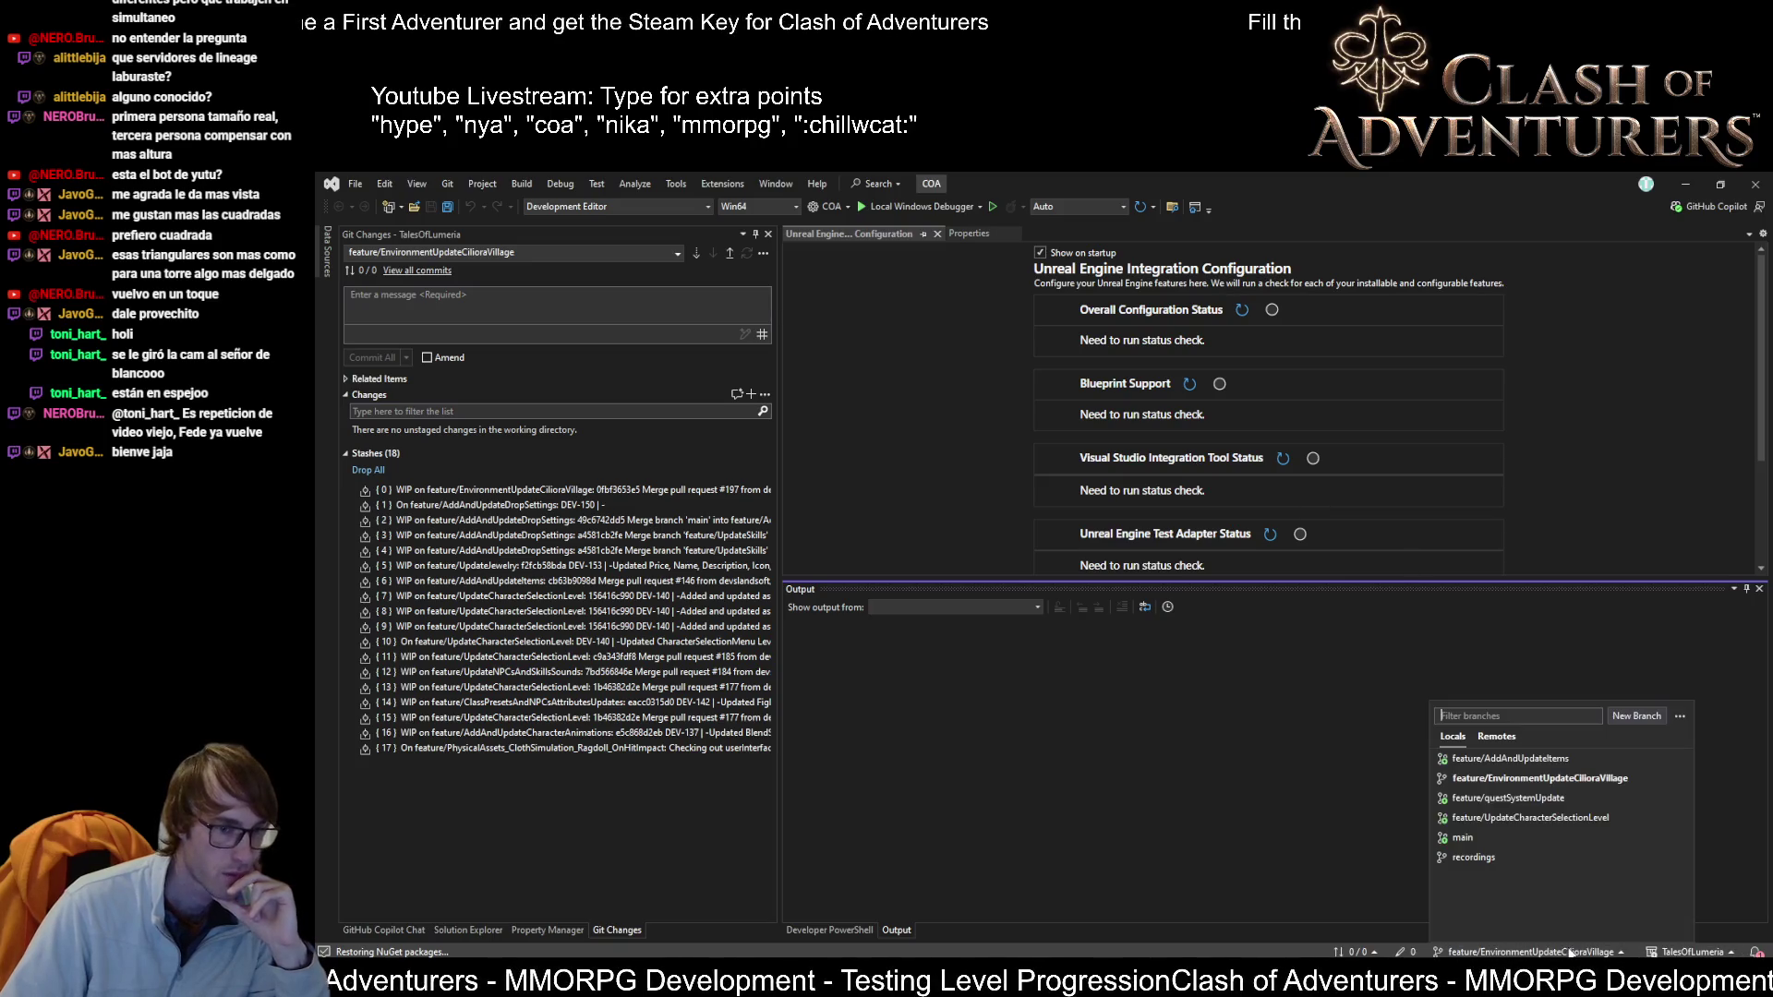
{"action": "left_click", "coordinate": [1572, 796]}
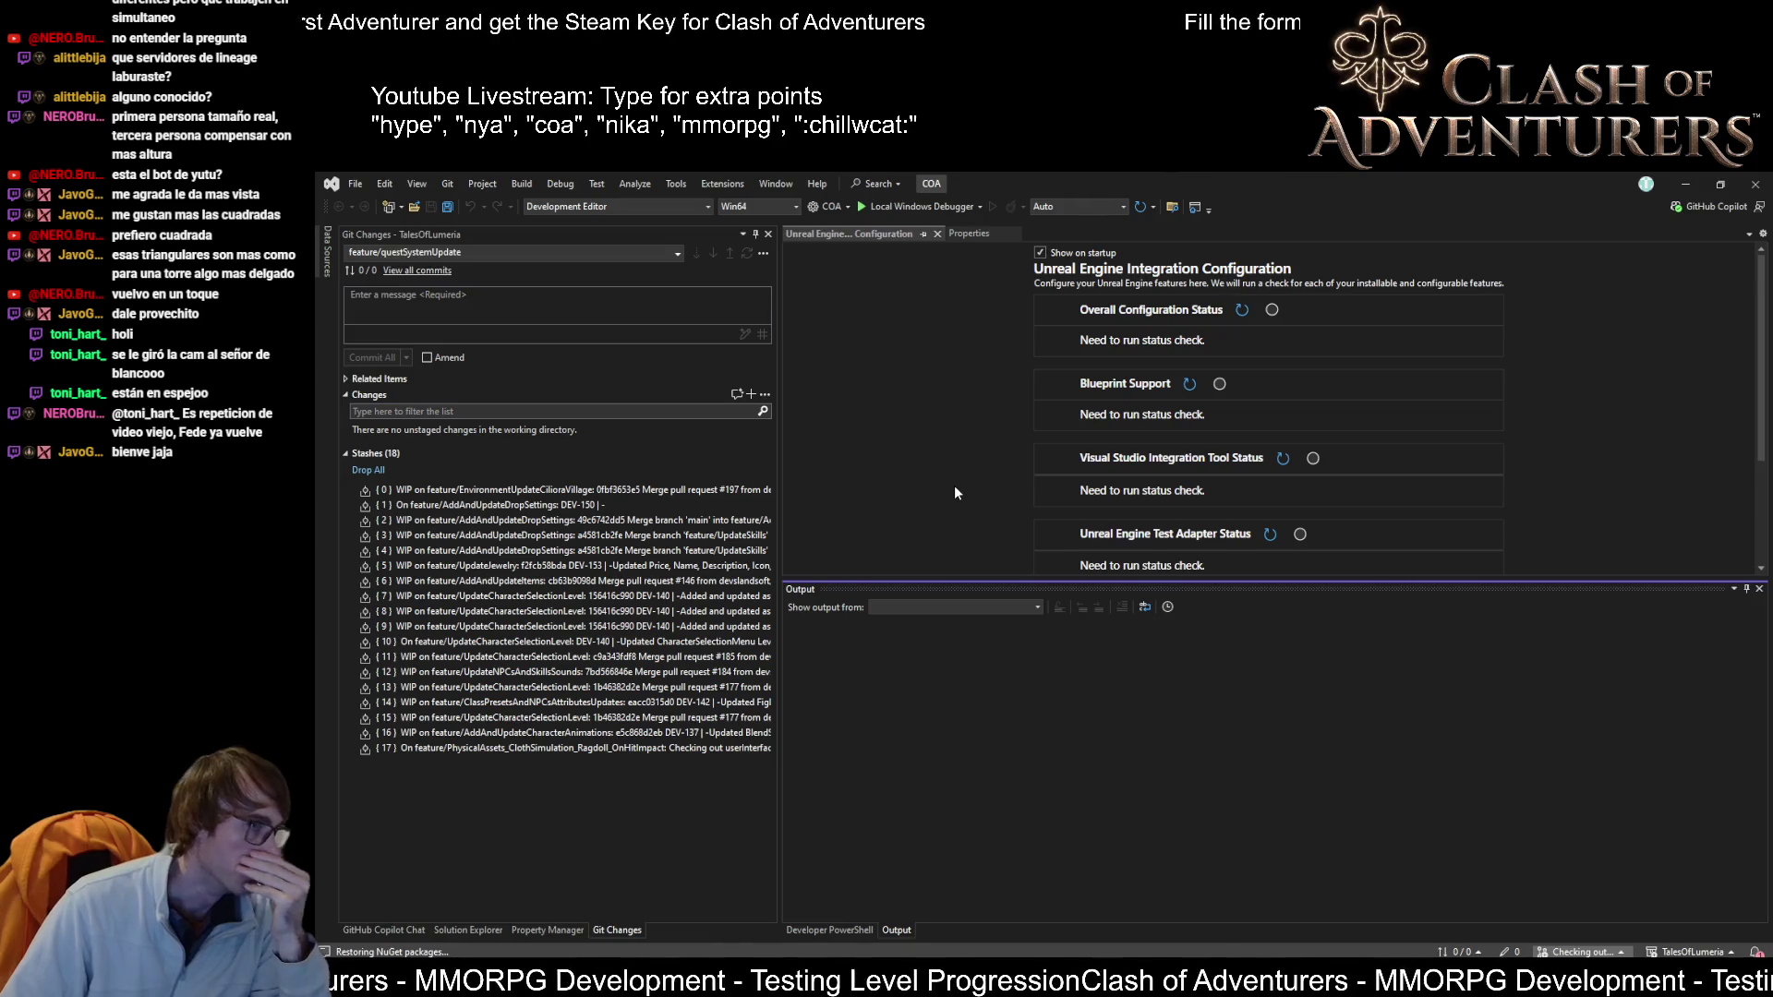
{"action": "left_click", "coordinate": [715, 254]}
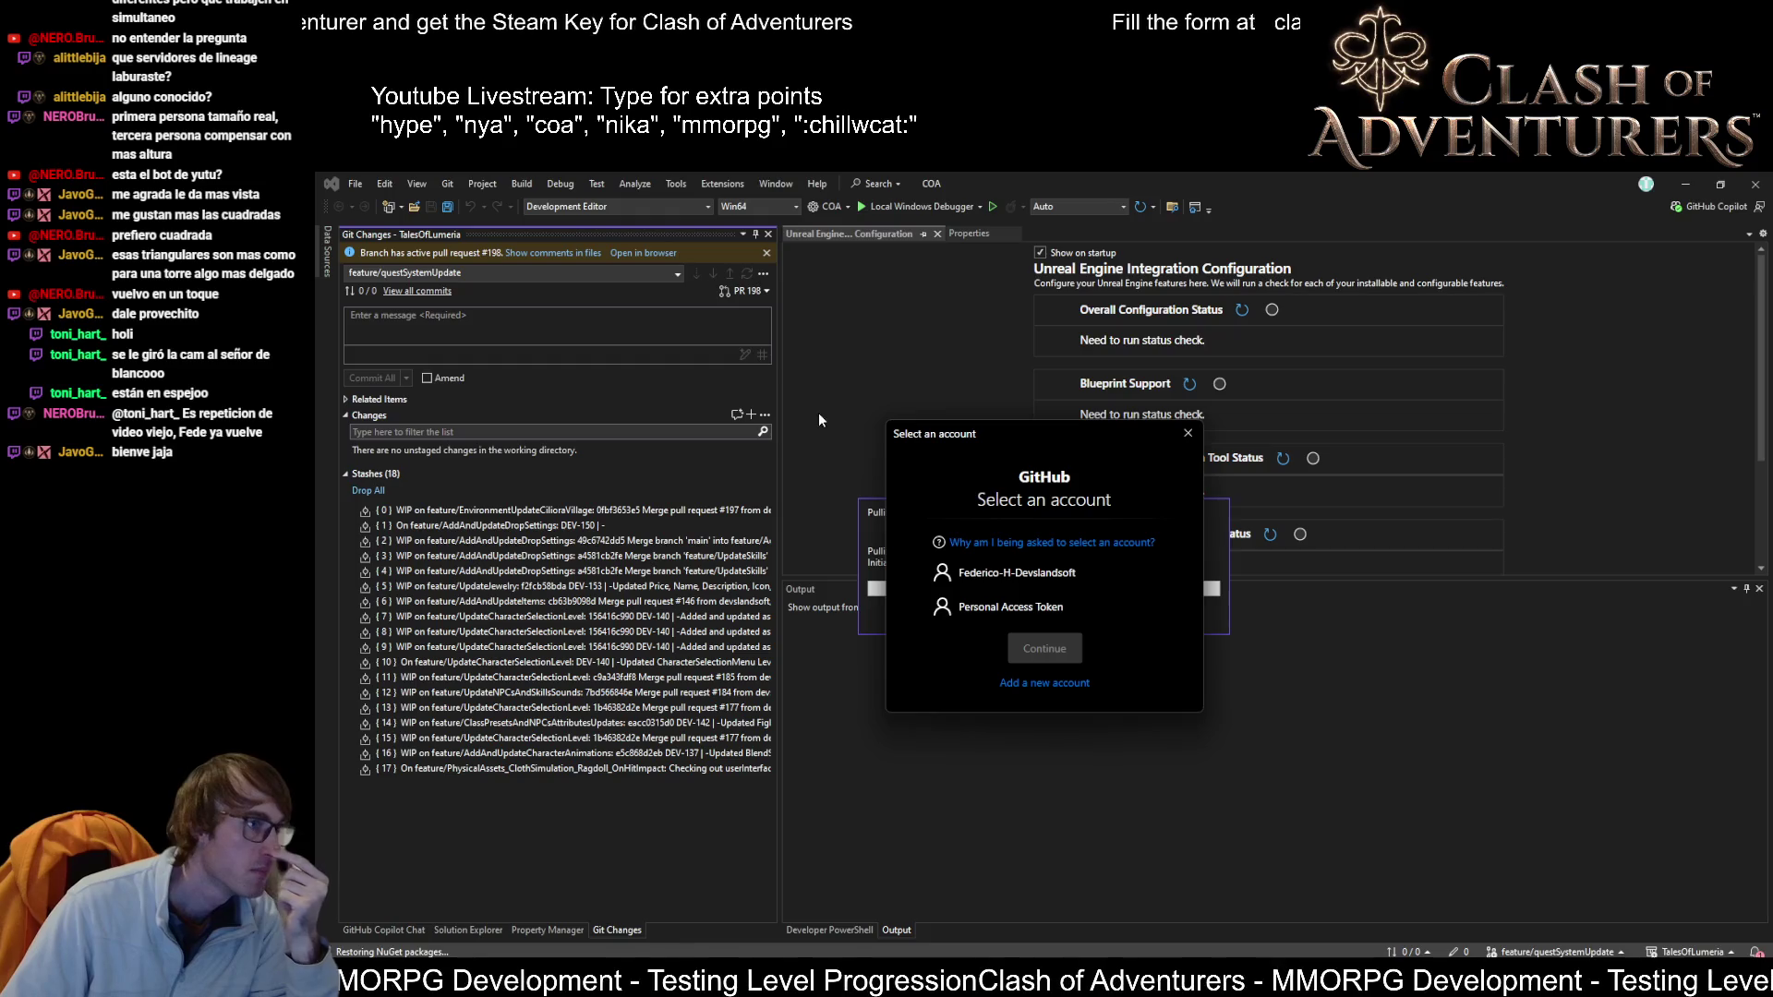
{"action": "left_click", "coordinate": [979, 574]}
{"action": "left_click", "coordinate": [1067, 649]}
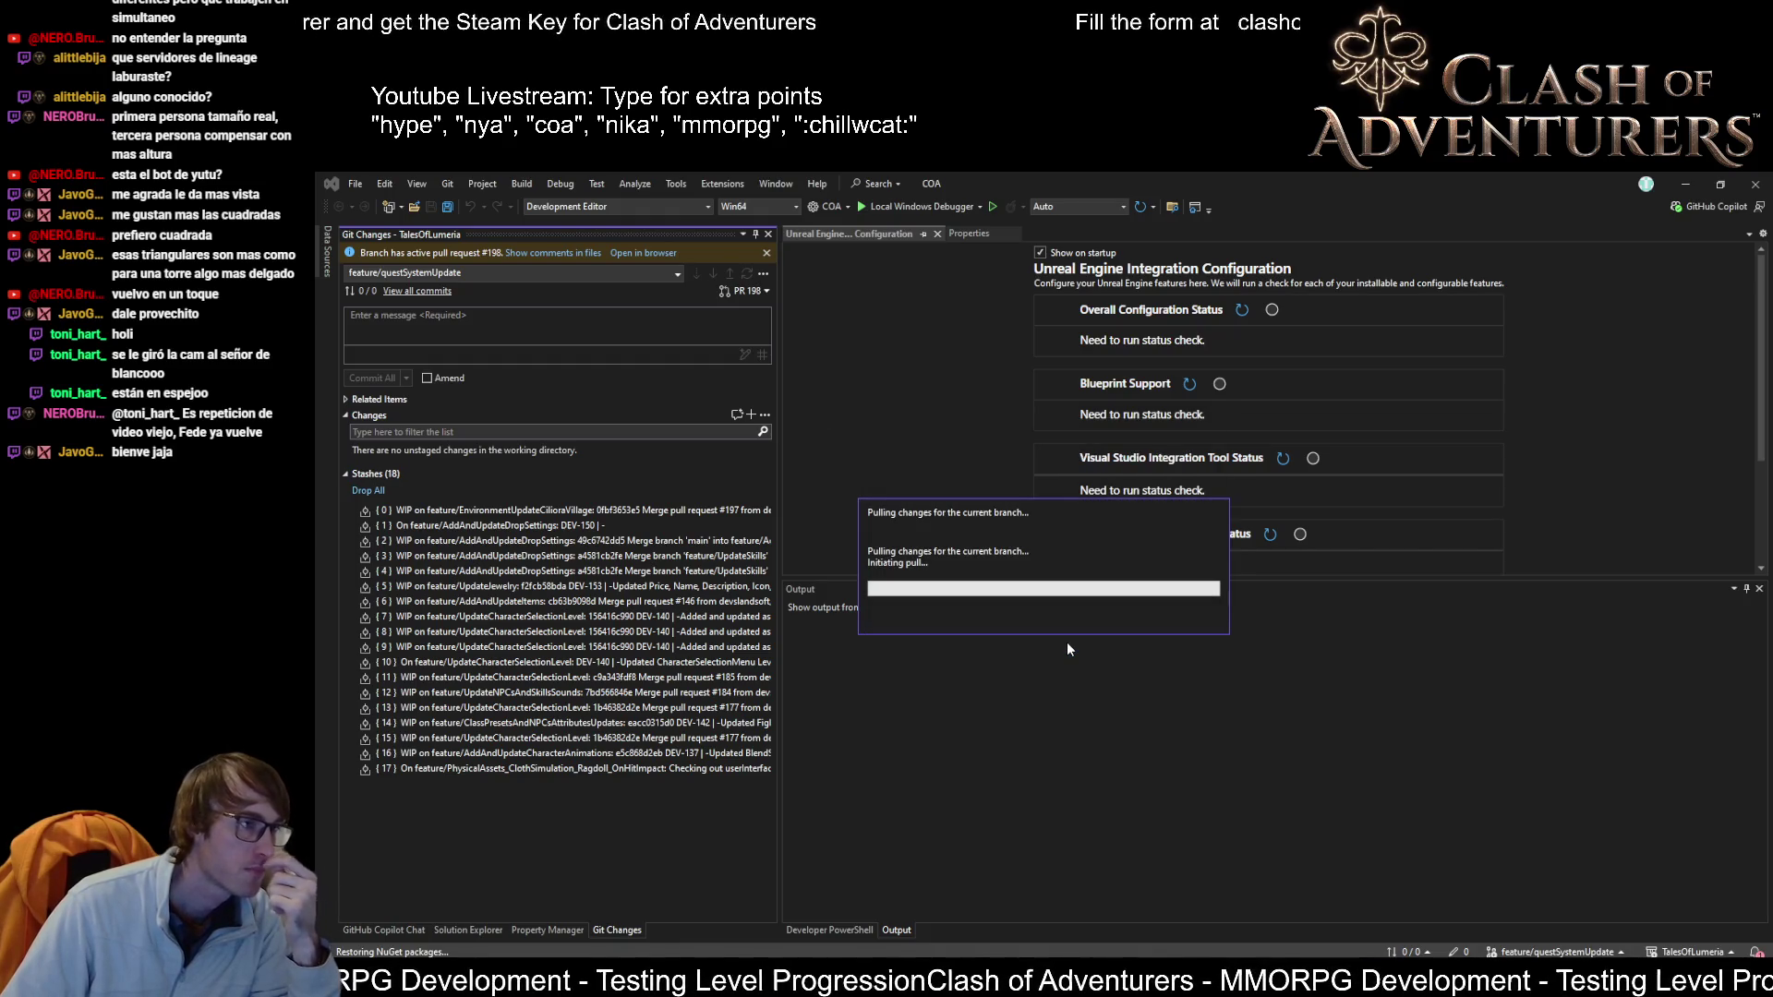
{"action": "left_click", "coordinate": [1023, 751]}
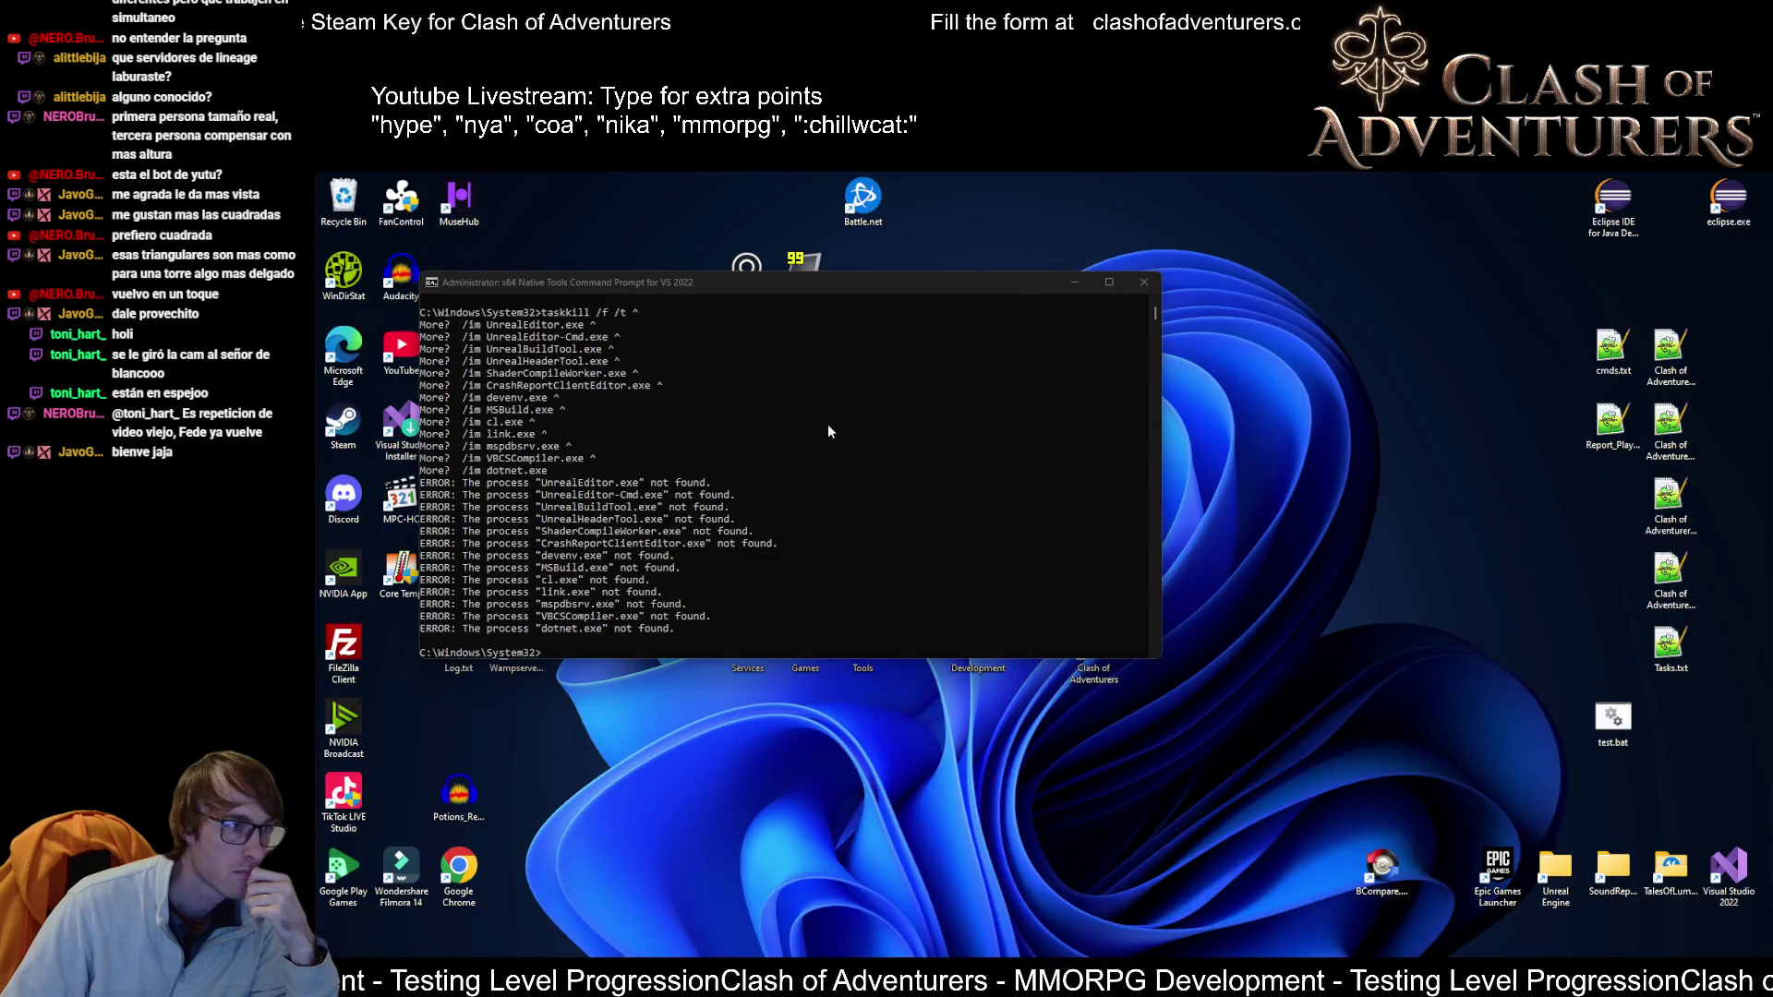
{"action": "left_click", "coordinate": [1339, 541]}
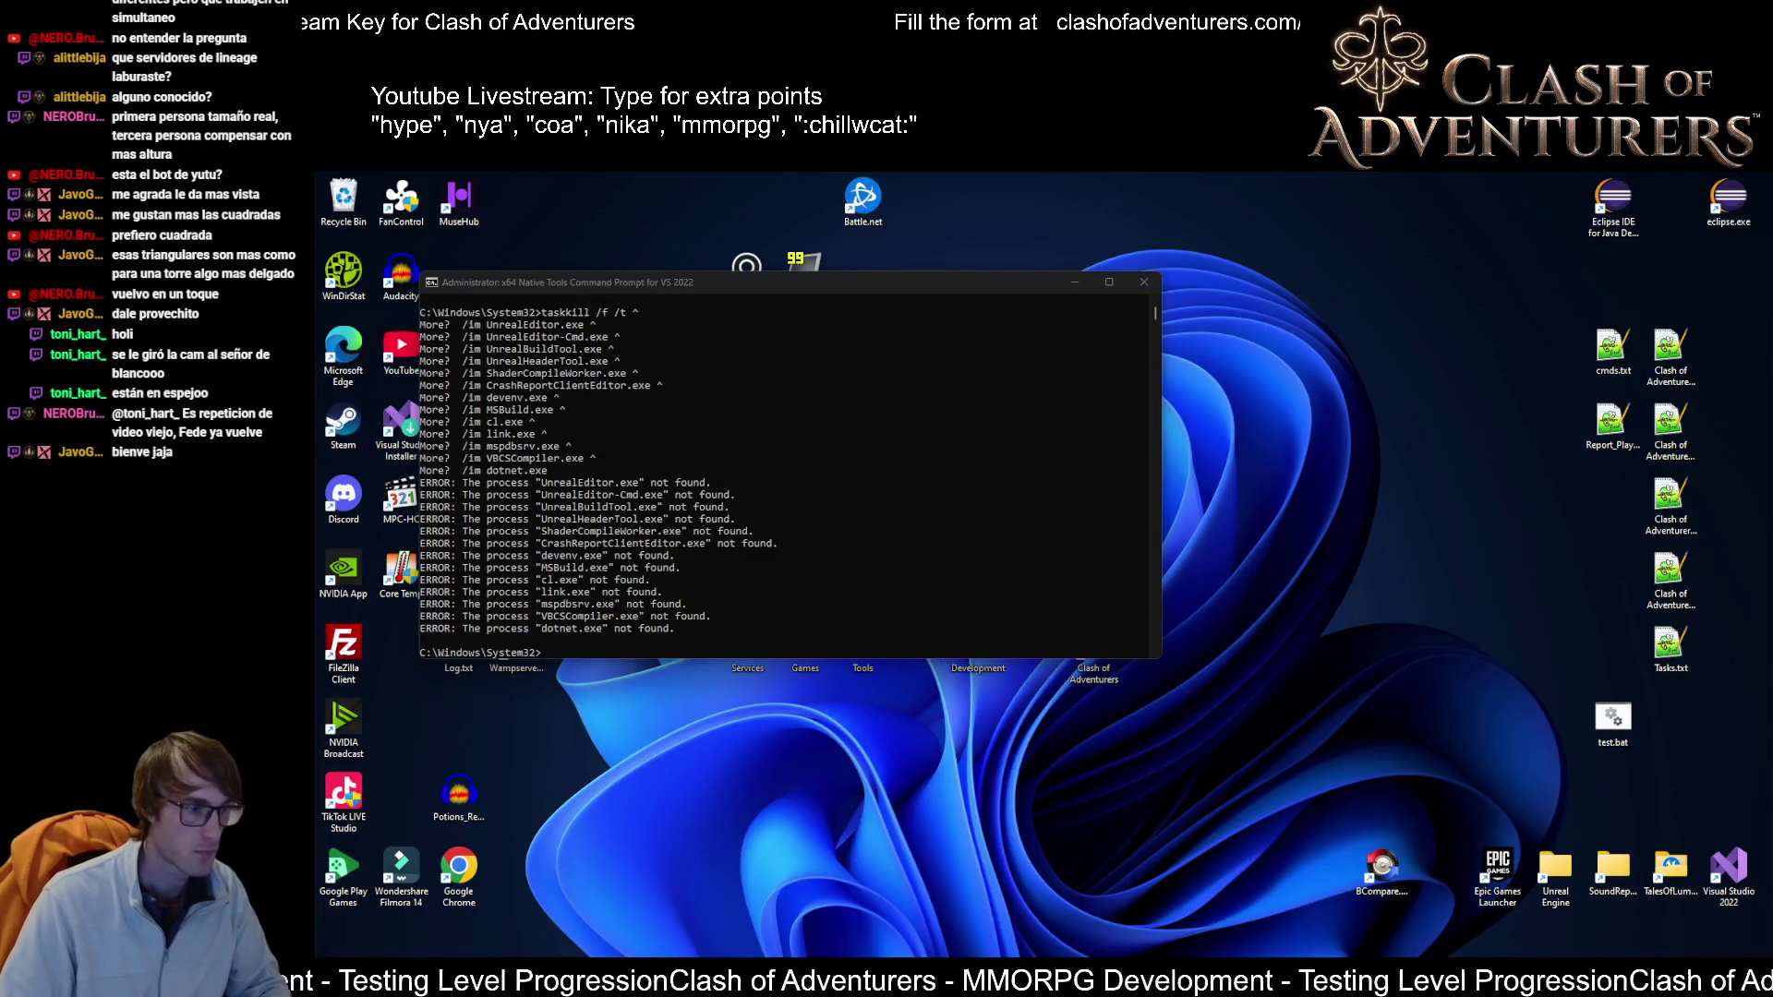
Step: Switch COA.uproject's Unreal Engine version to the Source build
{"action": "left_click", "coordinate": [927, 285]}
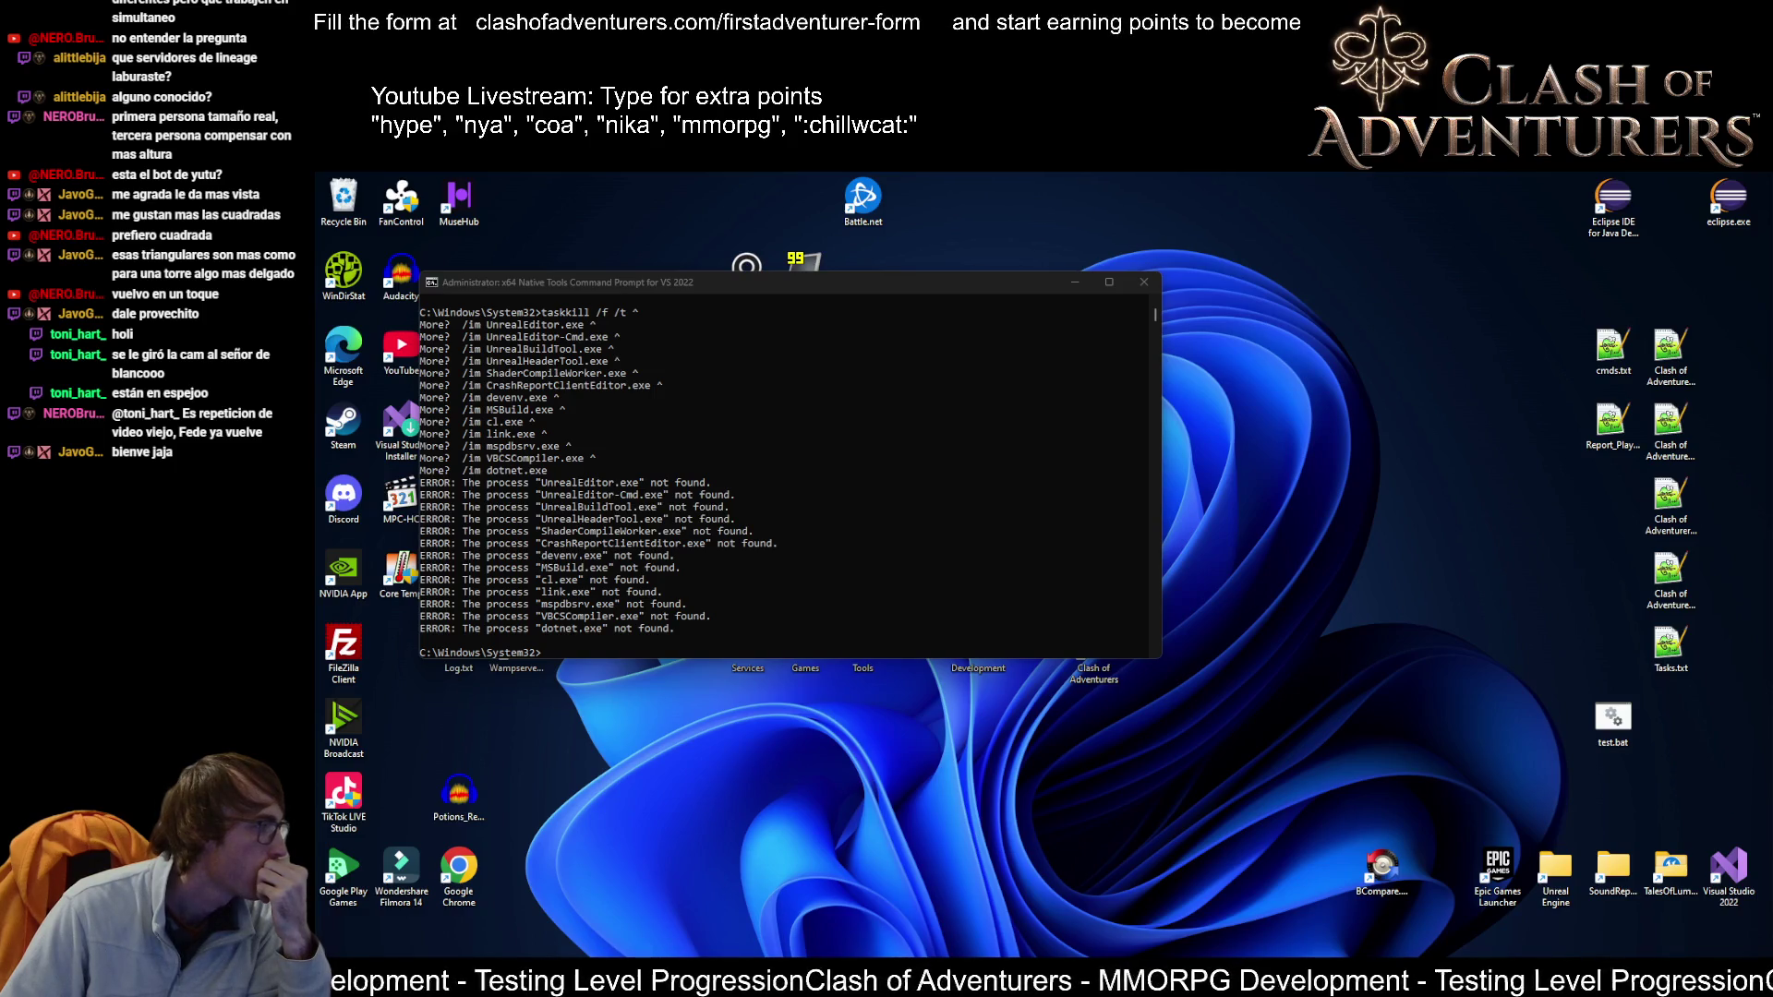
{"action": "left_click", "coordinate": [930, 562]}
{"action": "left_click", "coordinate": [930, 597]}
{"action": "left_click", "coordinate": [1126, 595]}
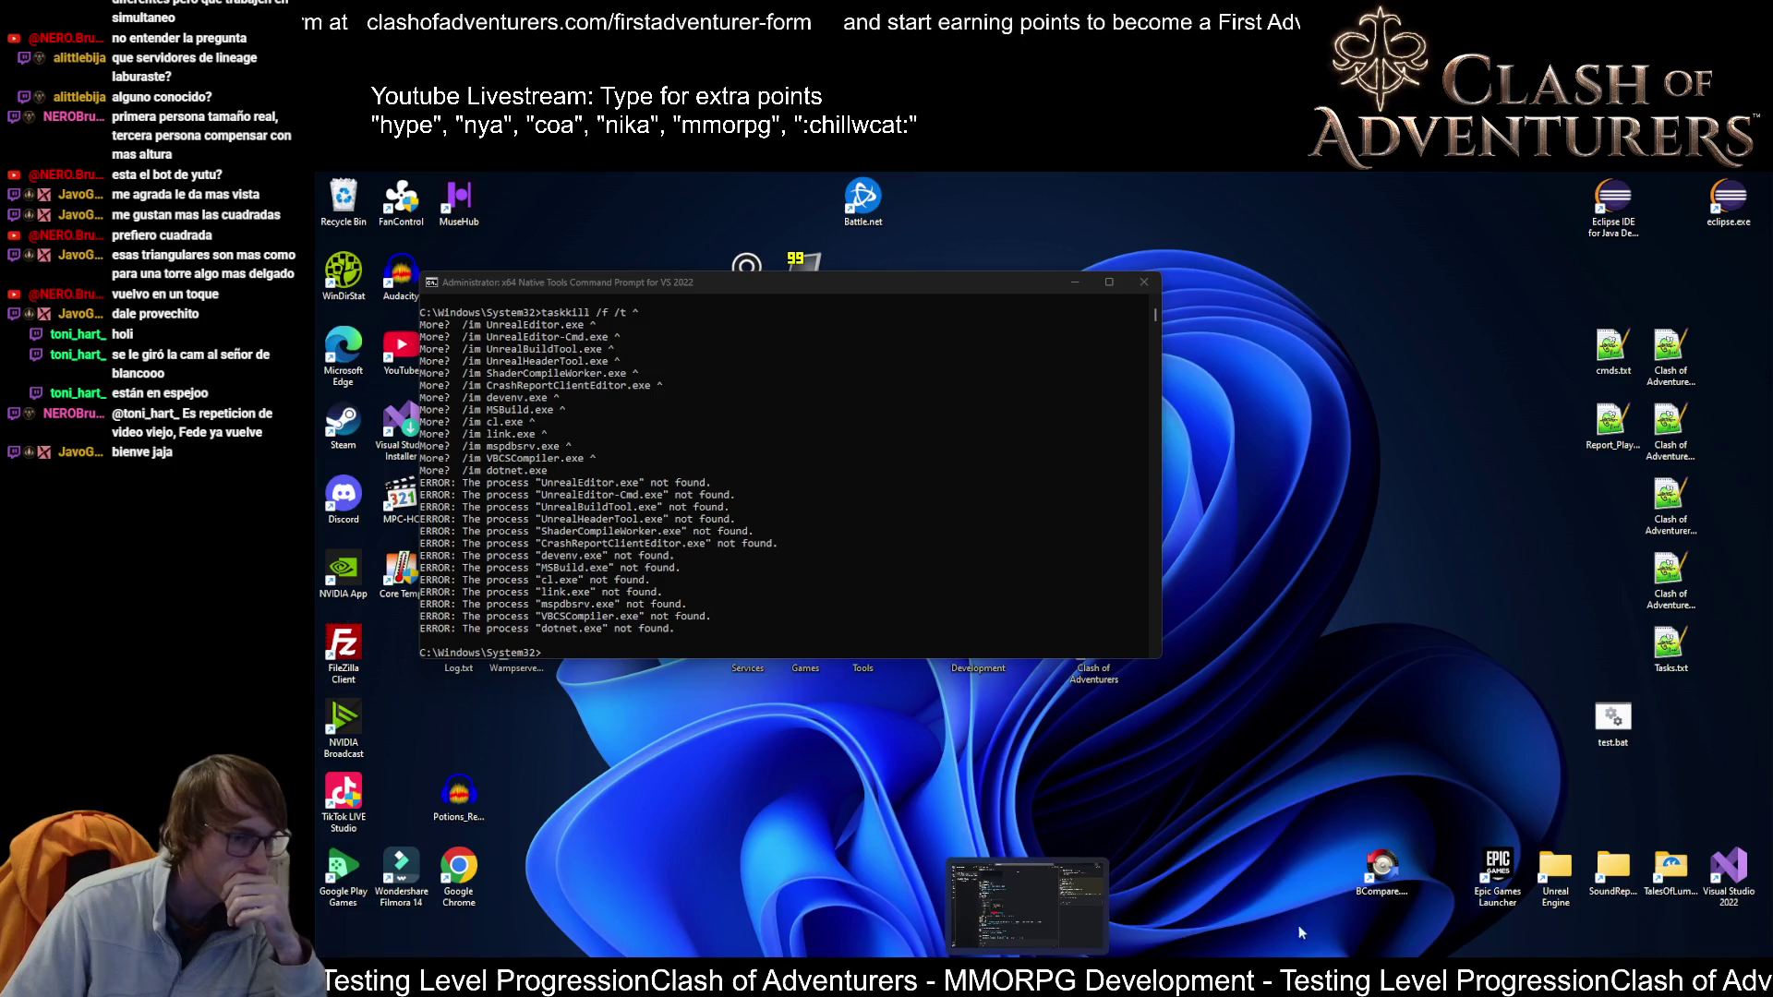
{"action": "mouse_move", "coordinate": [1528, 979]}
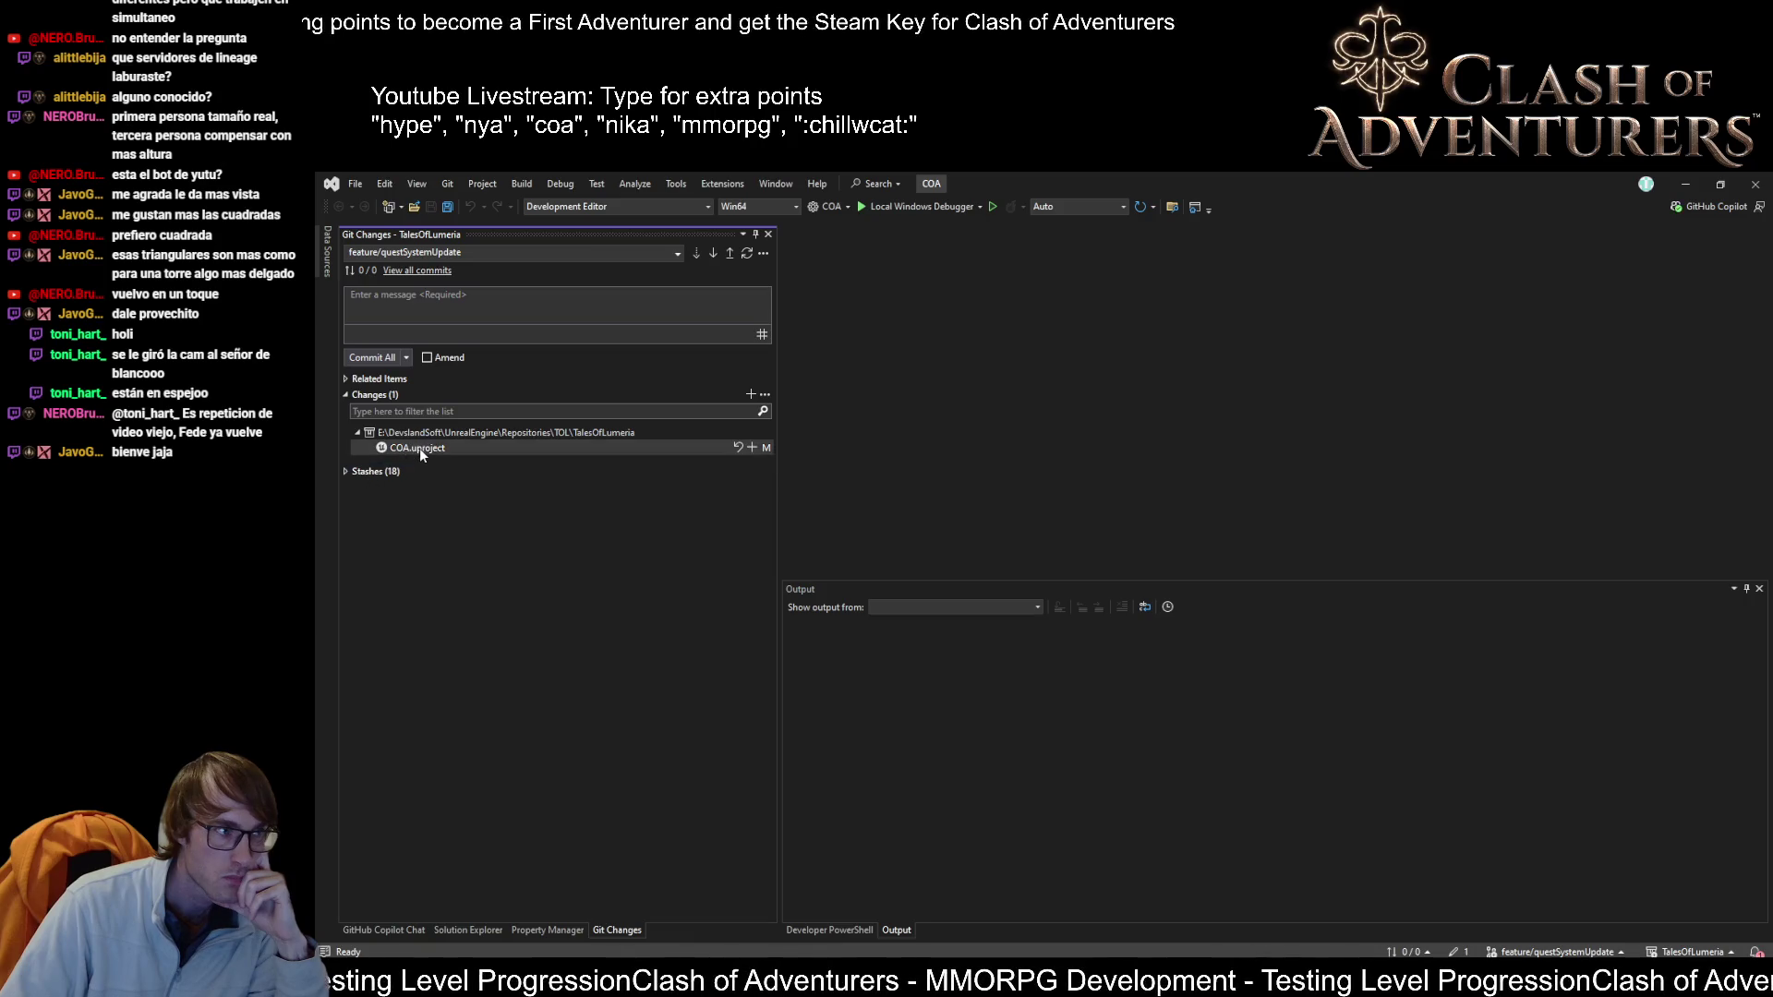
Step: Discard the pending change to COA.uproject
{"action": "right_click", "coordinate": [419, 447]}
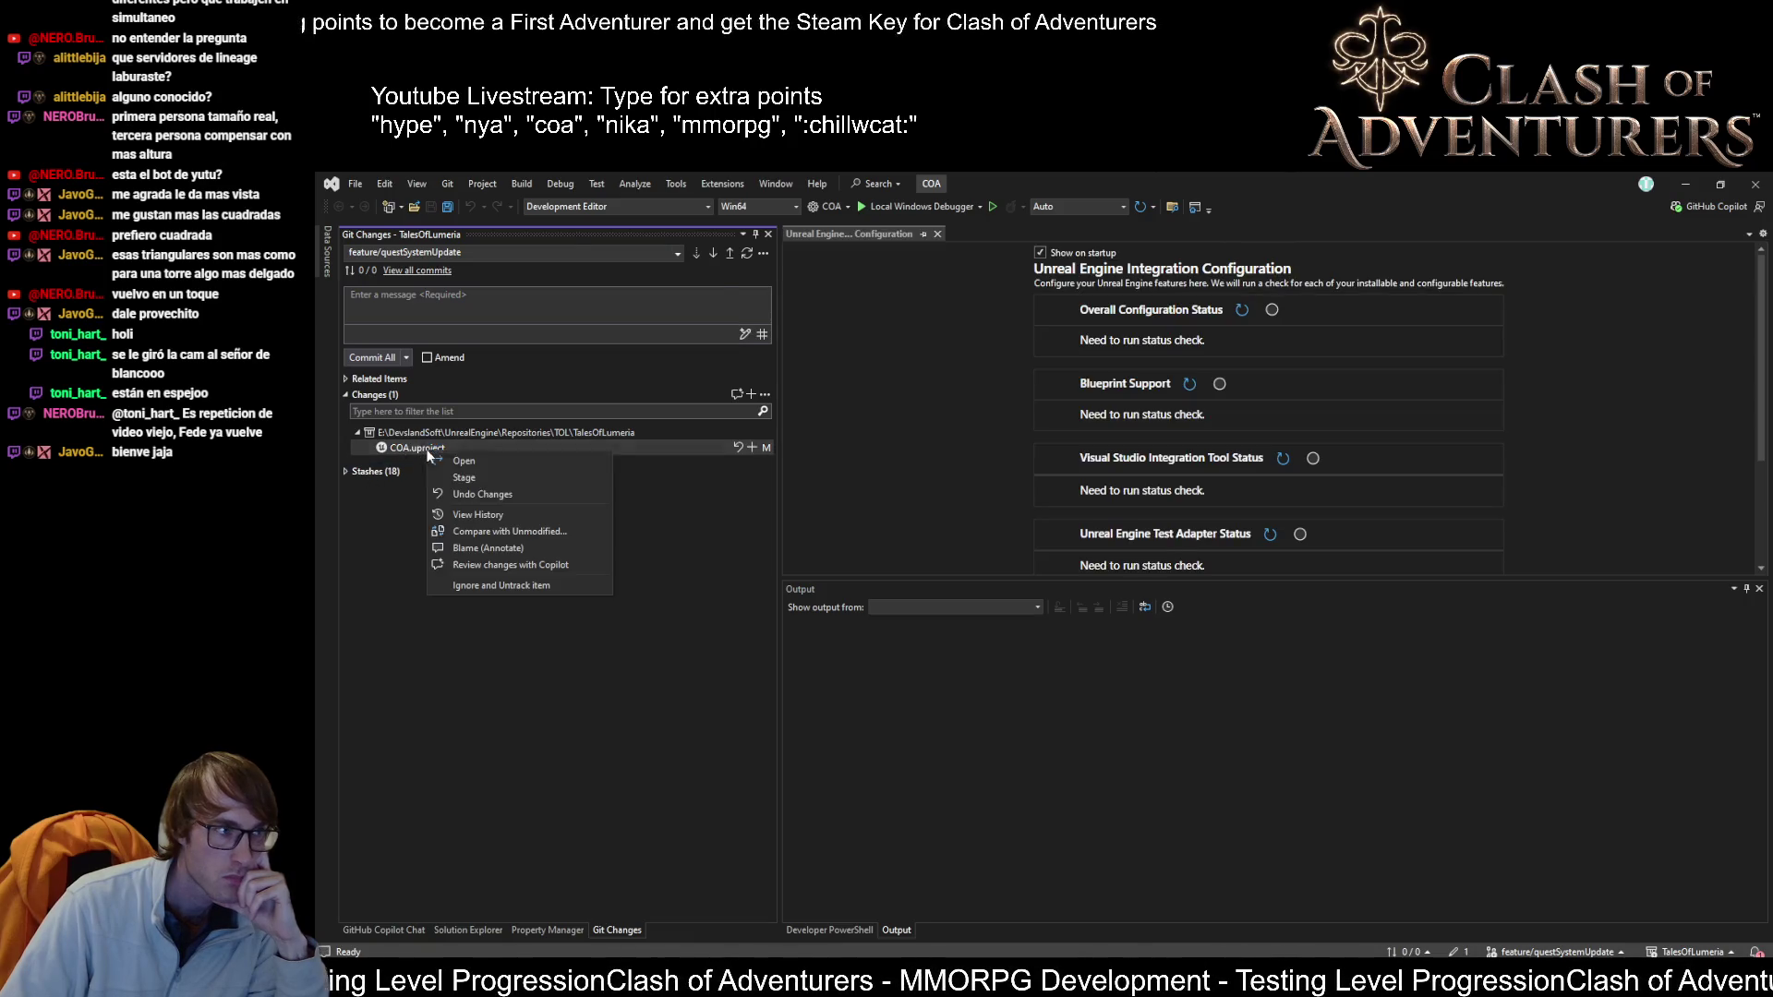
{"action": "left_click", "coordinate": [503, 497]}
{"action": "left_click", "coordinate": [1148, 598]}
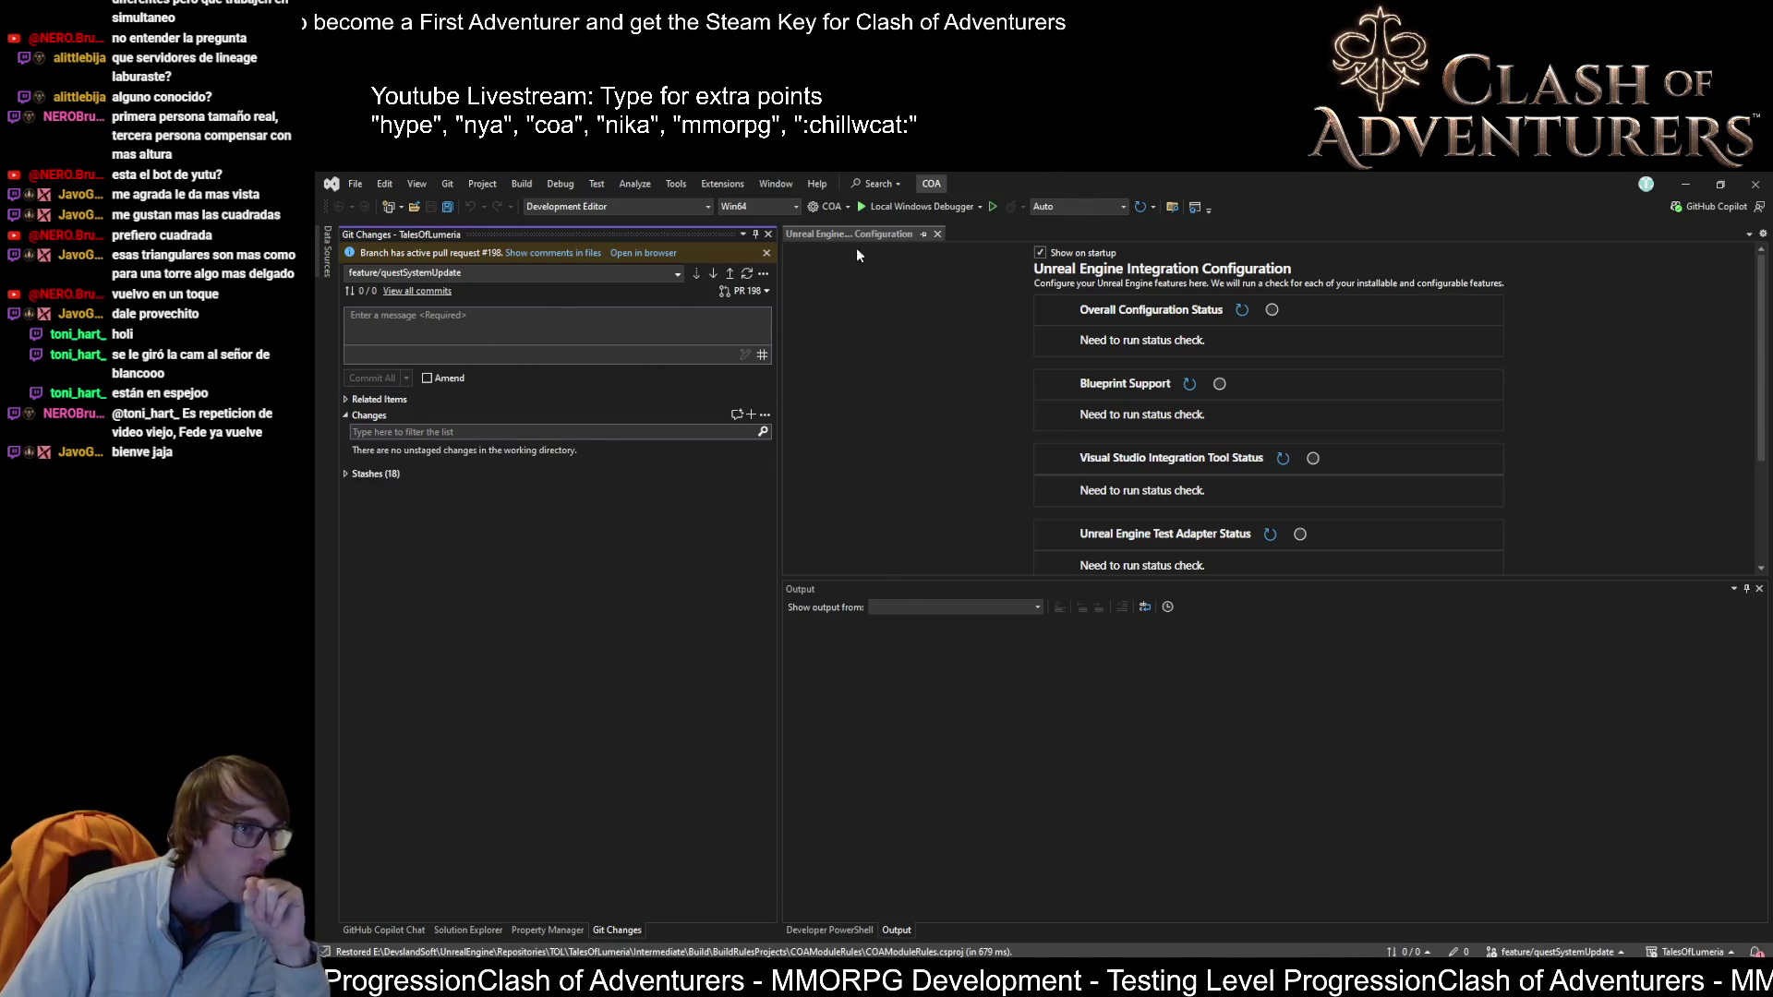
Step: Open Config/DefaultCoa.ini, set GameServerName to Lumeria, and save
{"action": "left_click", "coordinate": [469, 930]}
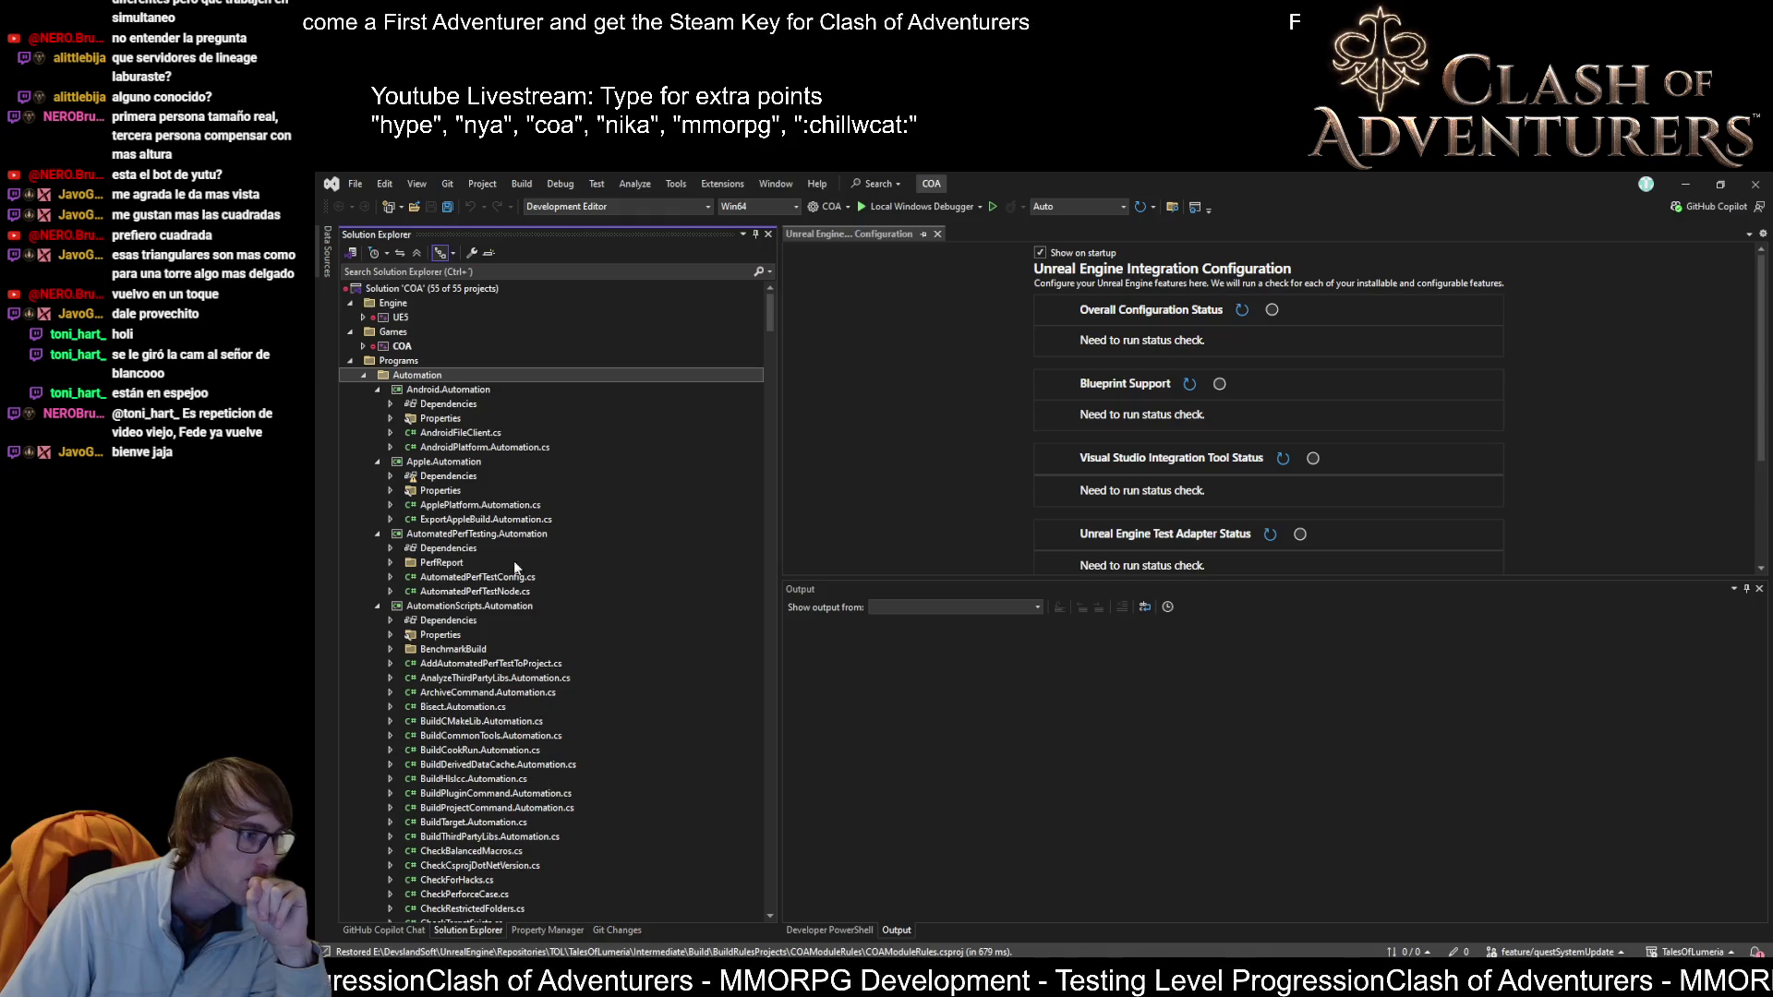
{"action": "left_click", "coordinate": [363, 345]}
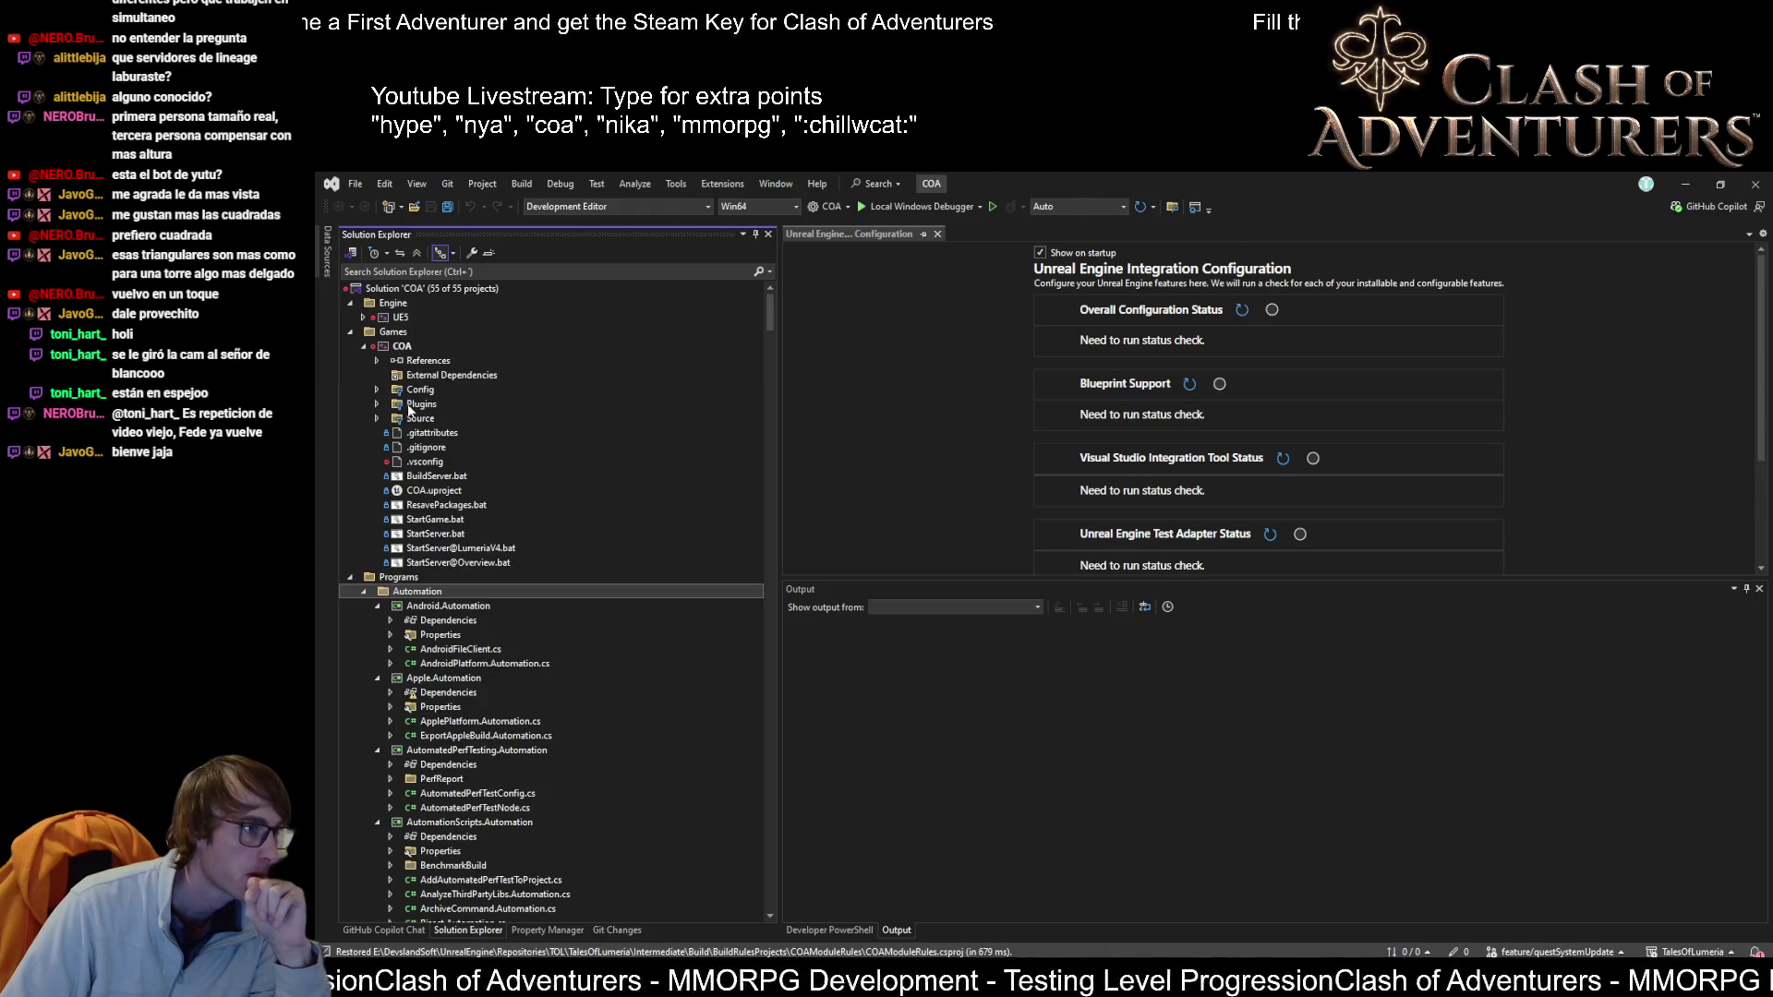
{"action": "left_click", "coordinate": [377, 392]}
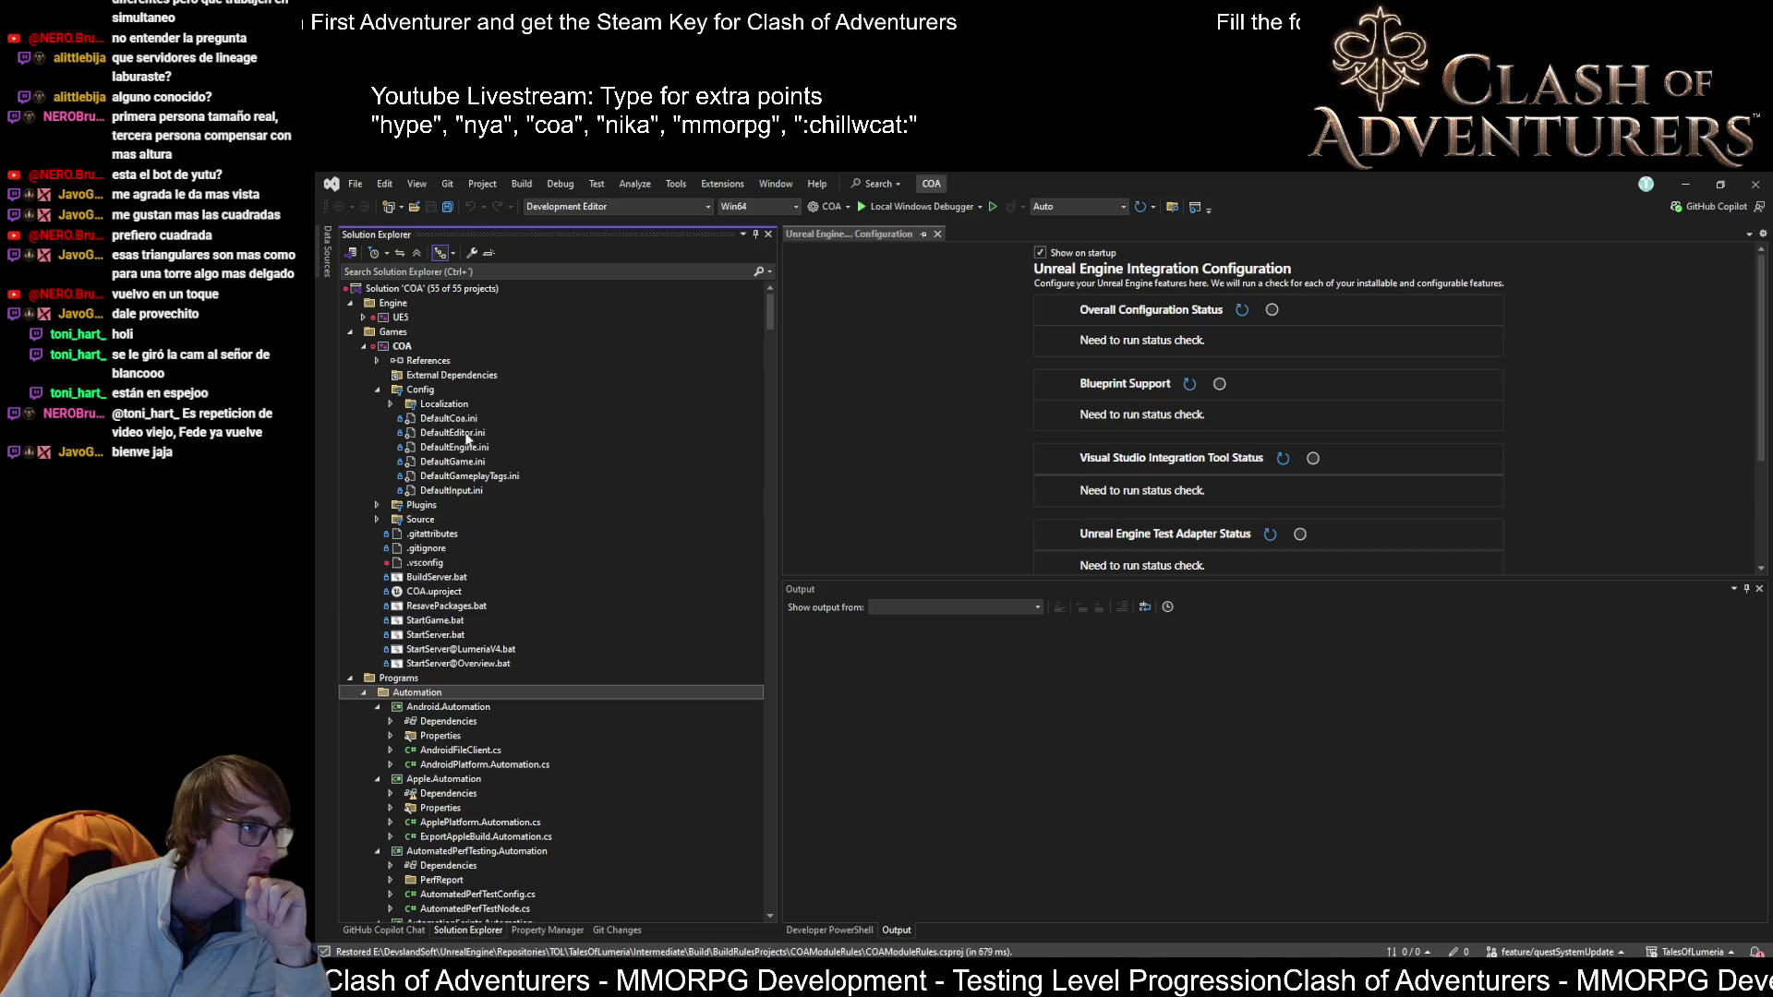
{"action": "left_click", "coordinate": [455, 433]}
{"action": "double_click", "coordinate": [457, 434]}
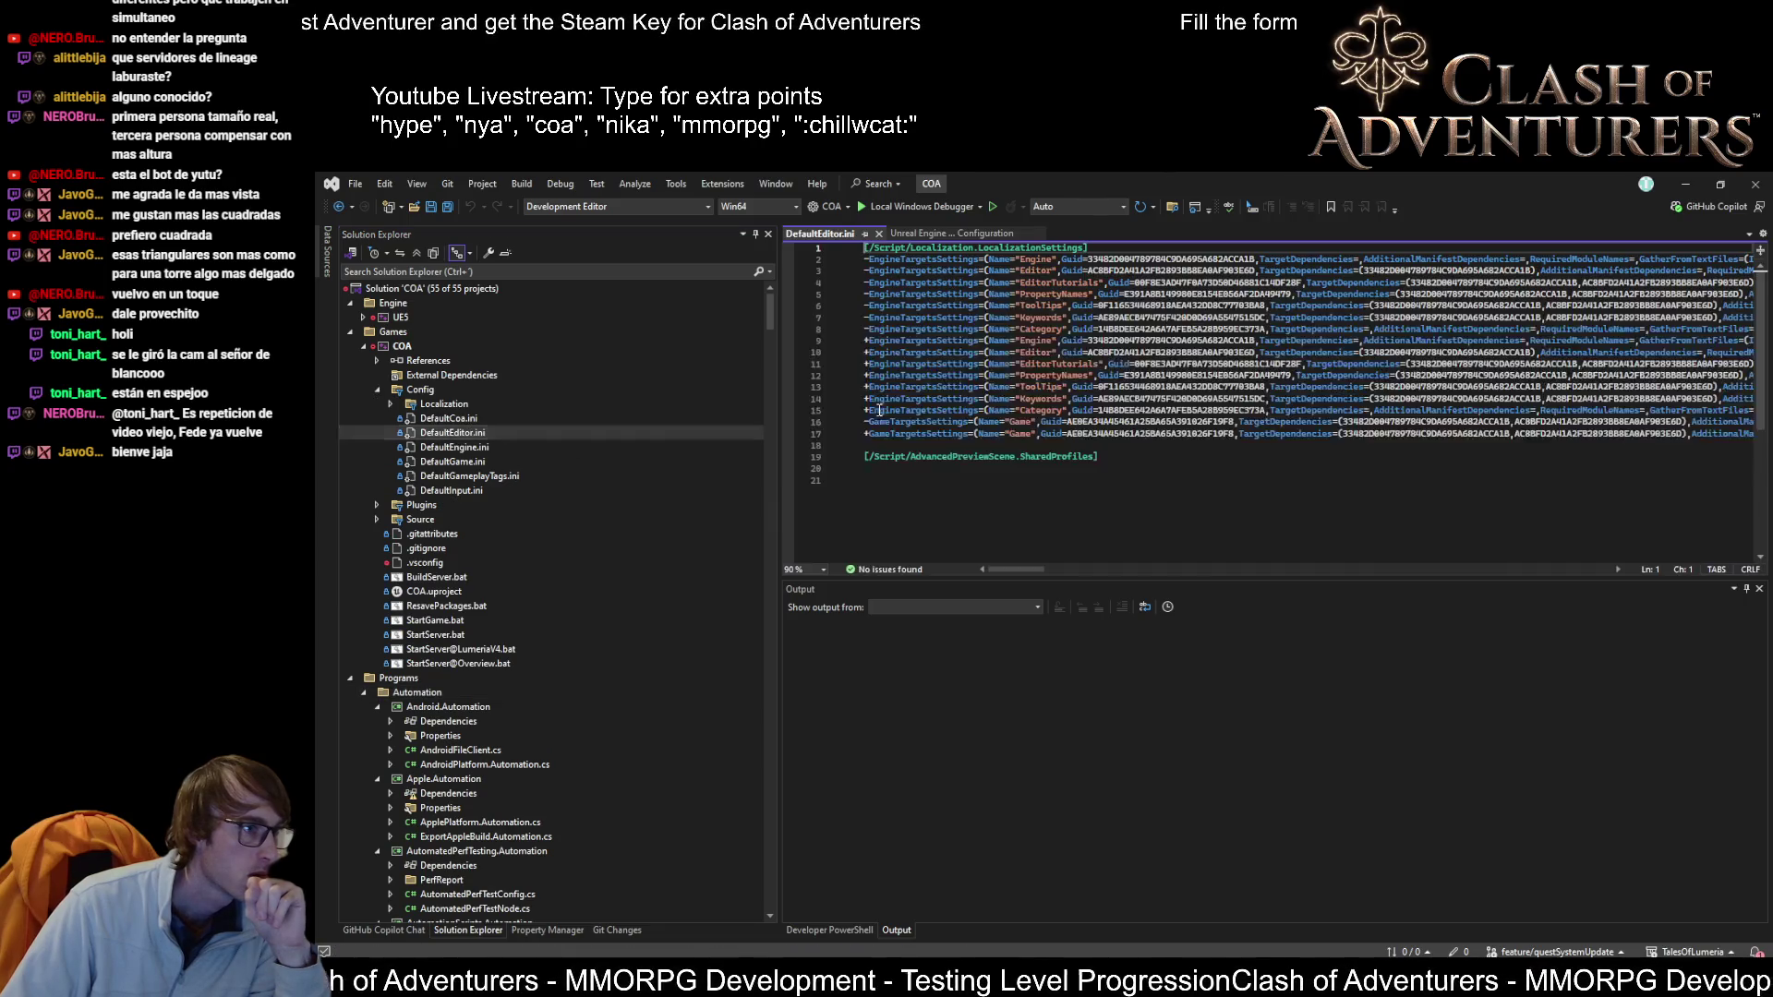
{"action": "double_click", "coordinate": [461, 419]}
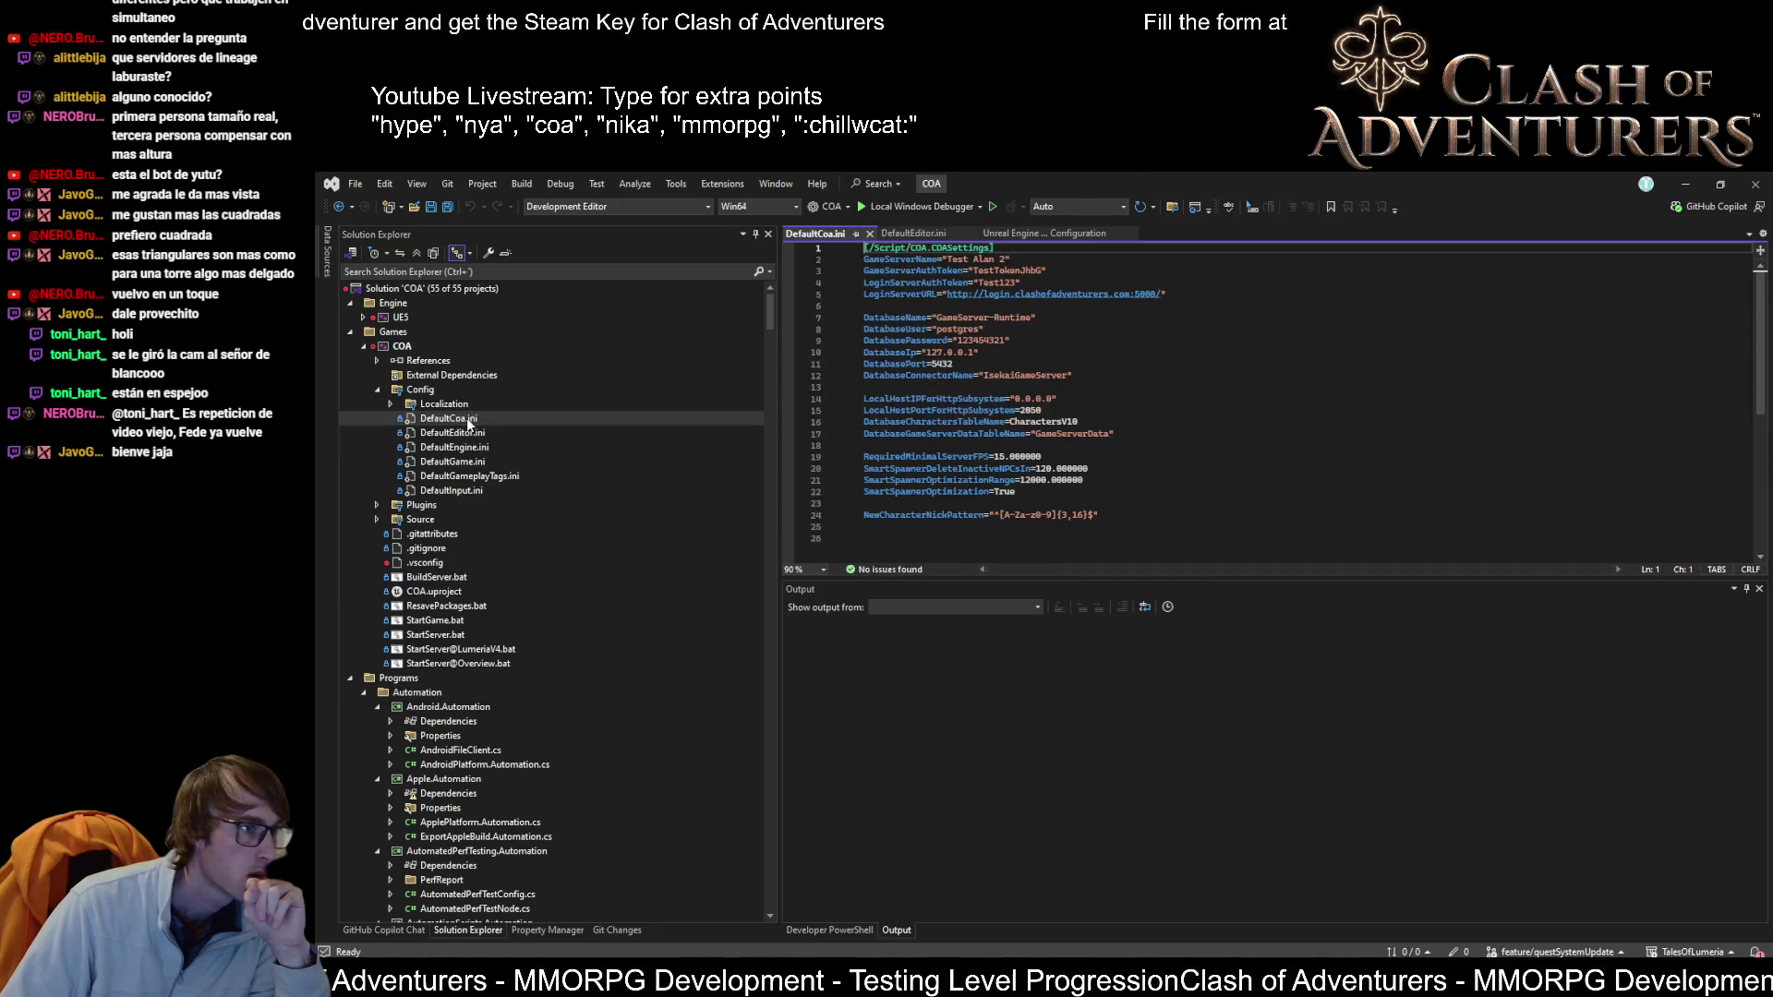
{"action": "left_click", "coordinate": [969, 259]}
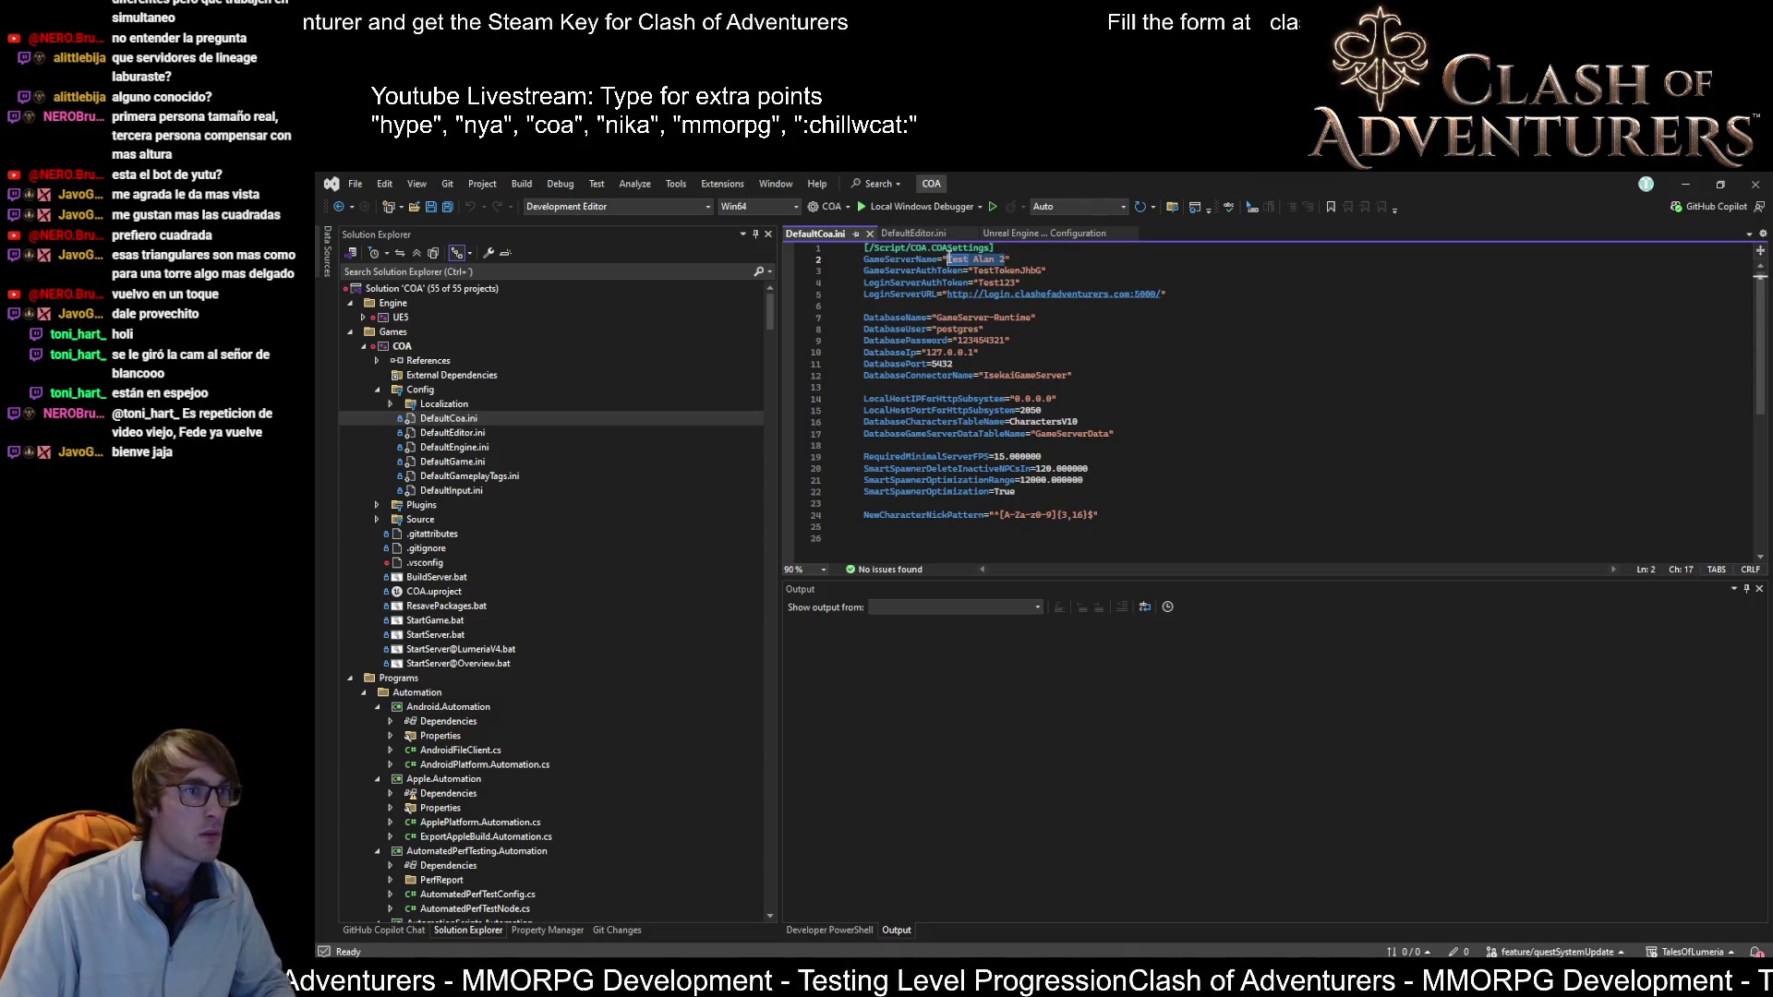
{"action": "type", "text": "Lumeria"}
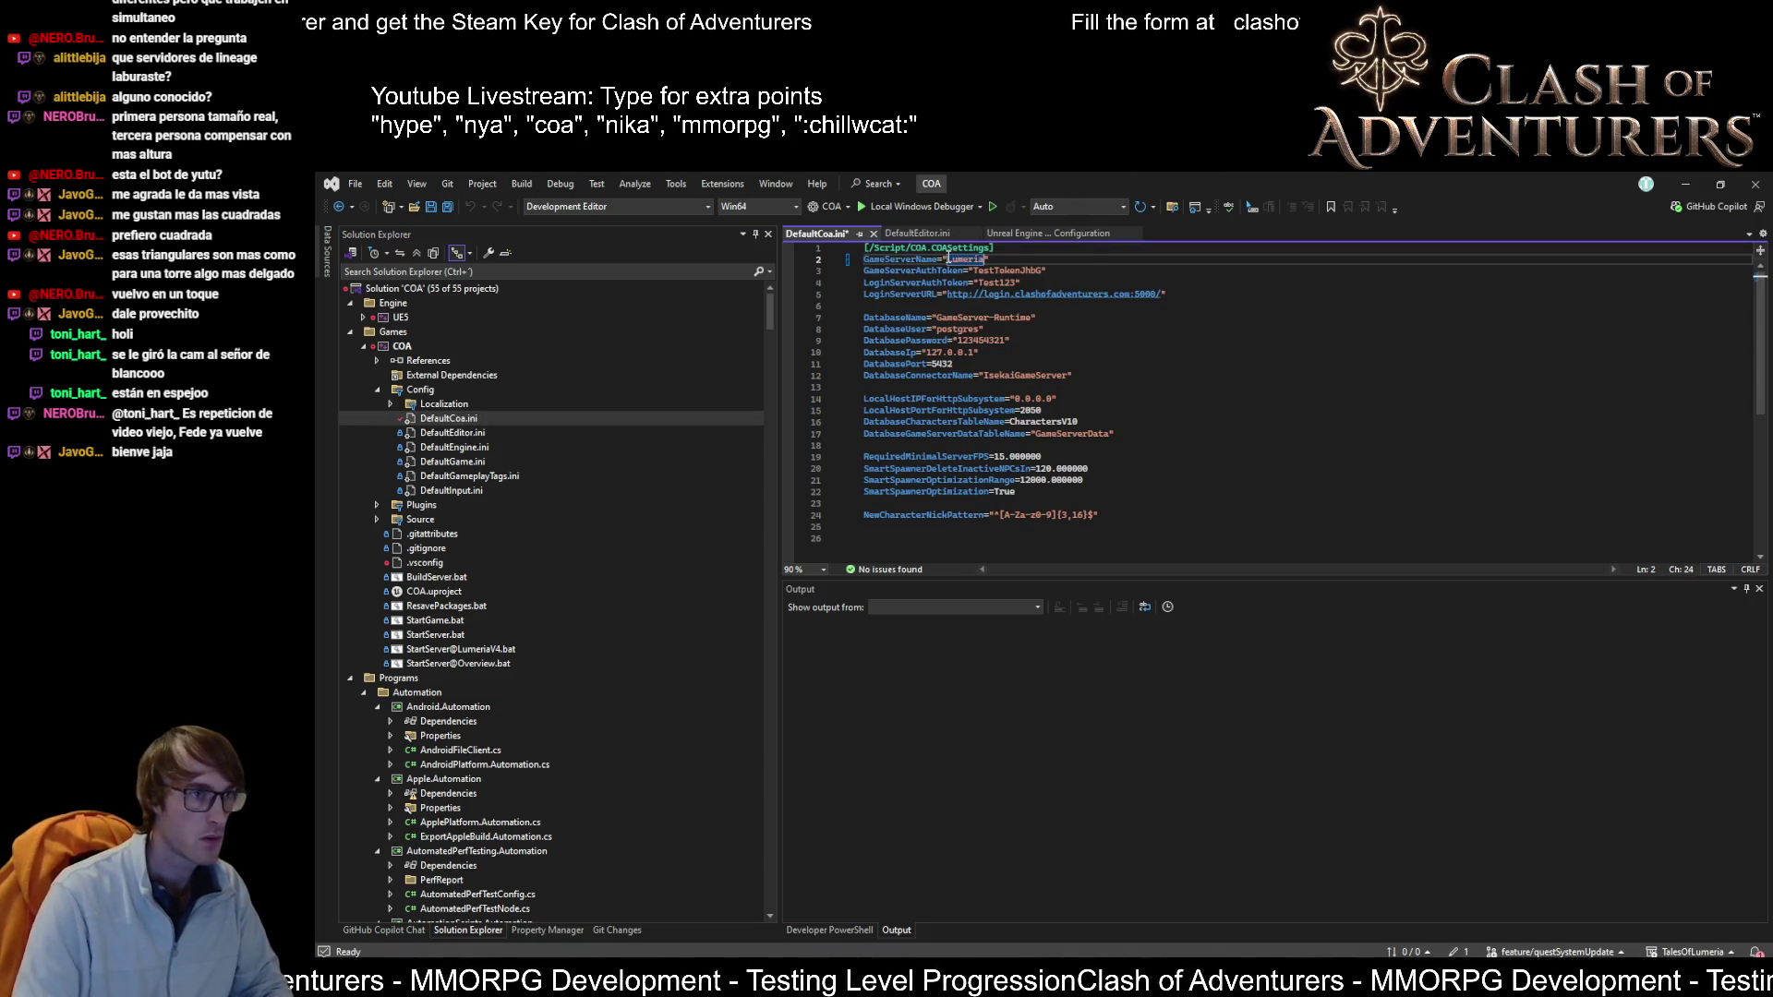
{"action": "key", "text": "ctrl+s"}
Step: Replace the DatabasePassword value with the copied database user name and save
{"action": "double_click", "coordinate": [958, 329]}
{"action": "key", "text": "ctrl+c"}
{"action": "double_click", "coordinate": [979, 340]}
{"action": "key", "text": "ctrl+v"}
{"action": "key", "text": "ctrl+s"}
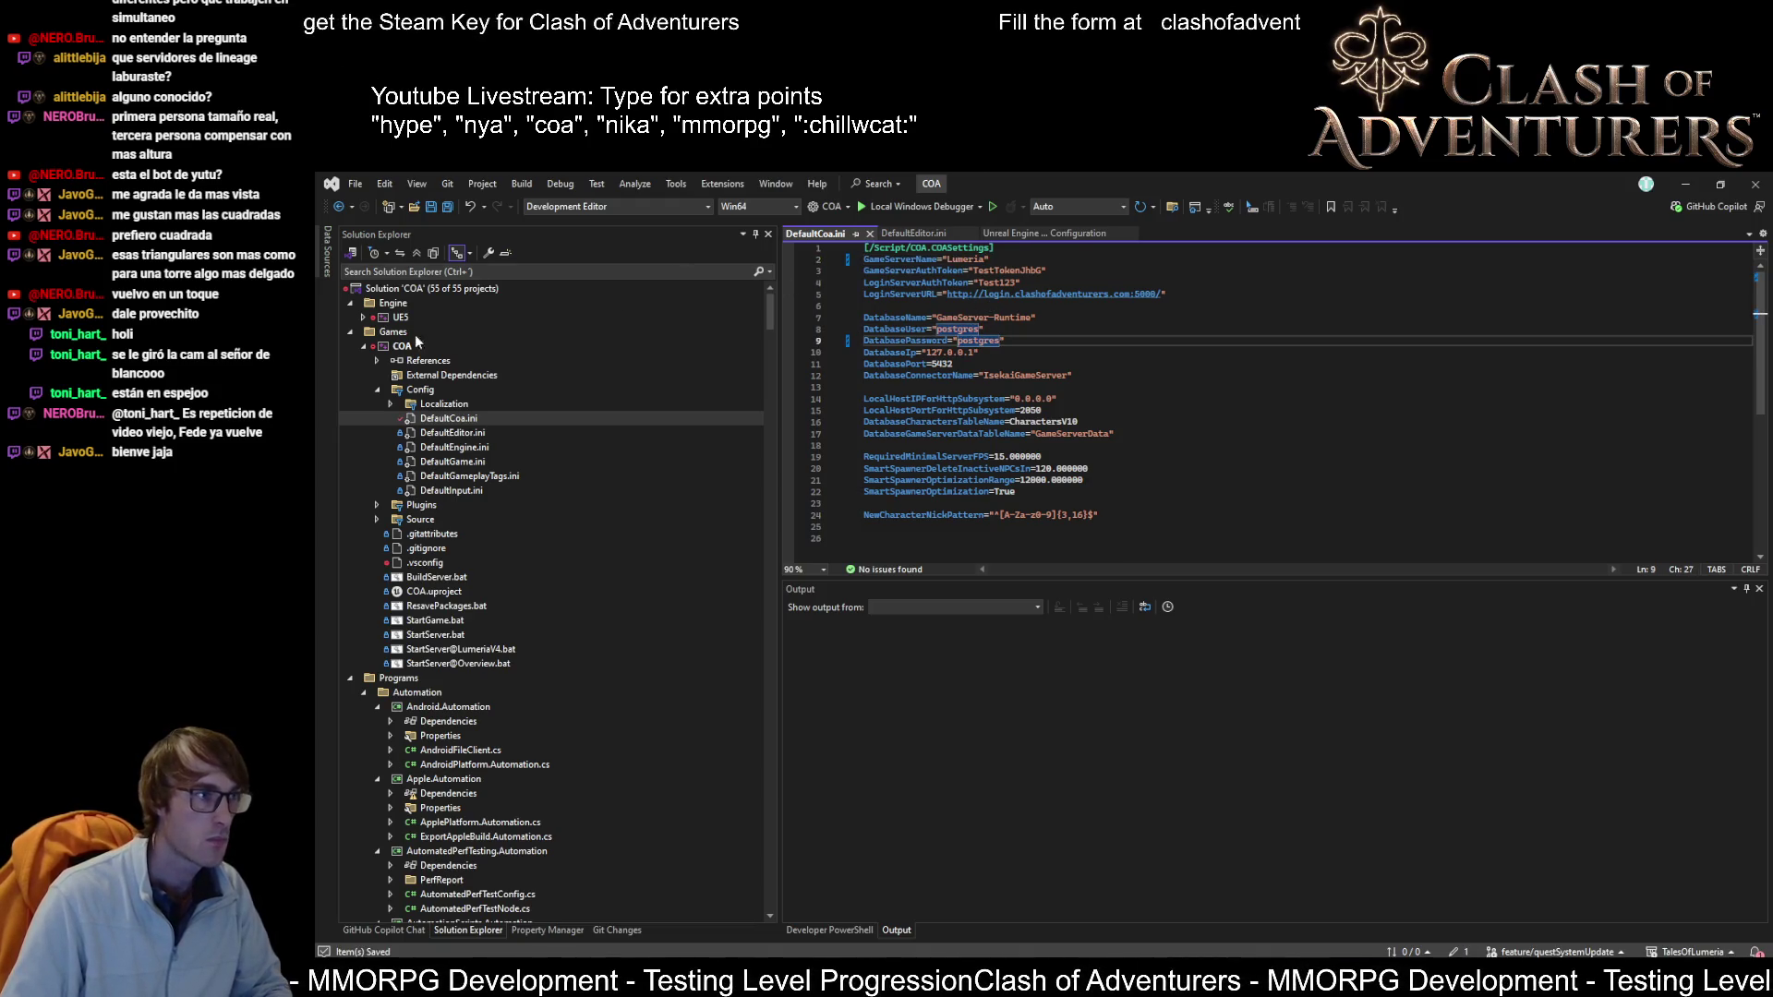
Step: Undo the COA project's remaining Git changes
{"action": "right_click", "coordinate": [408, 346]}
{"action": "mouse_move", "coordinate": [647, 714]}
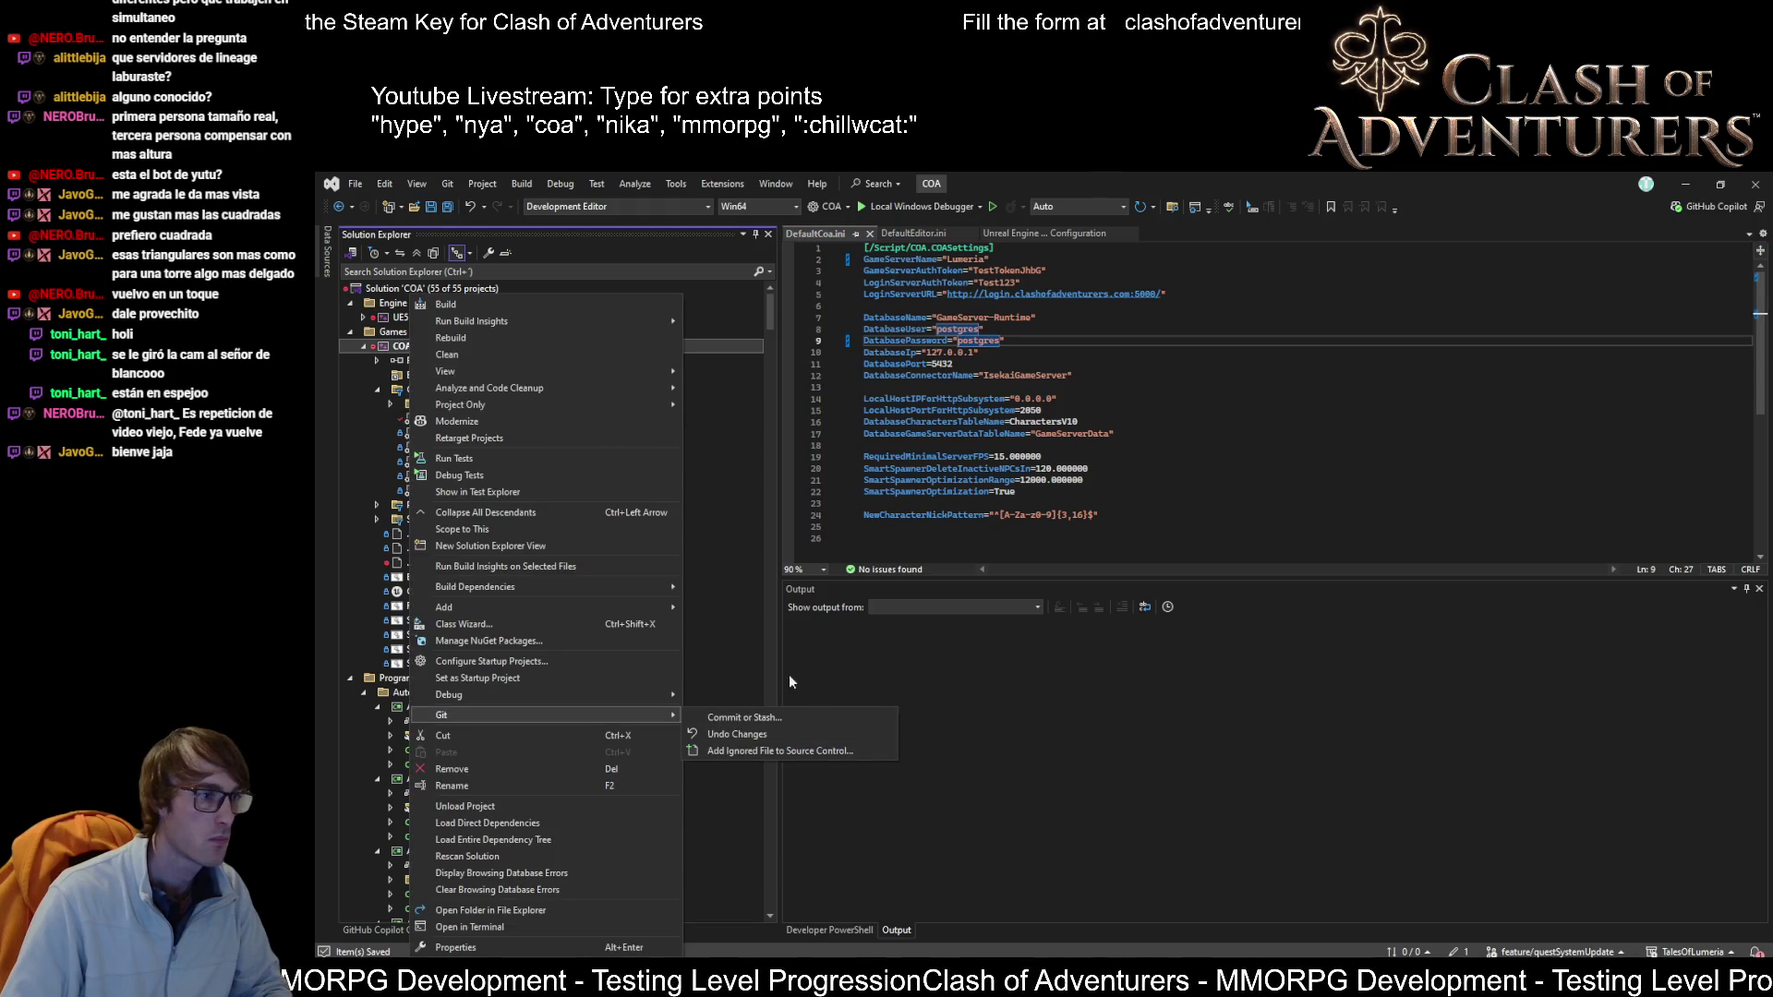
{"action": "left_click", "coordinate": [790, 682]}
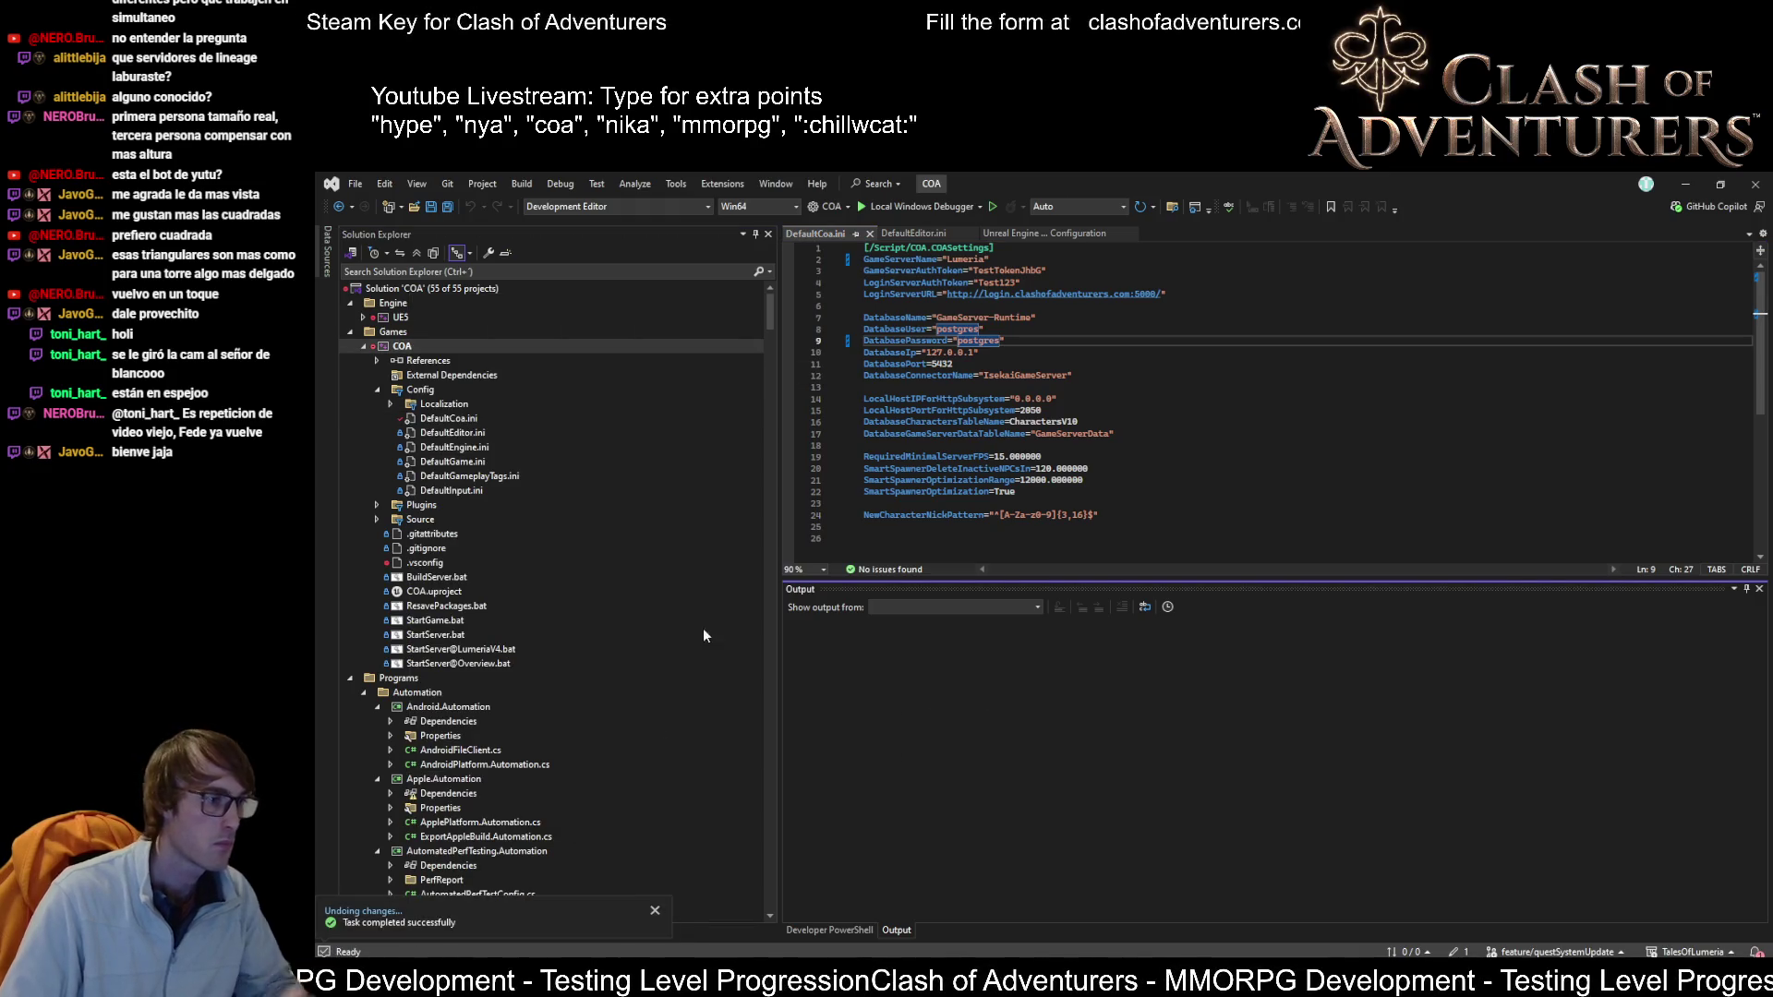
{"action": "left_click", "coordinate": [395, 331]}
Step: Build the COA project, ending with 12 projects succeeded and none failed
{"action": "right_click", "coordinate": [403, 346]}
{"action": "left_click", "coordinate": [452, 307]}
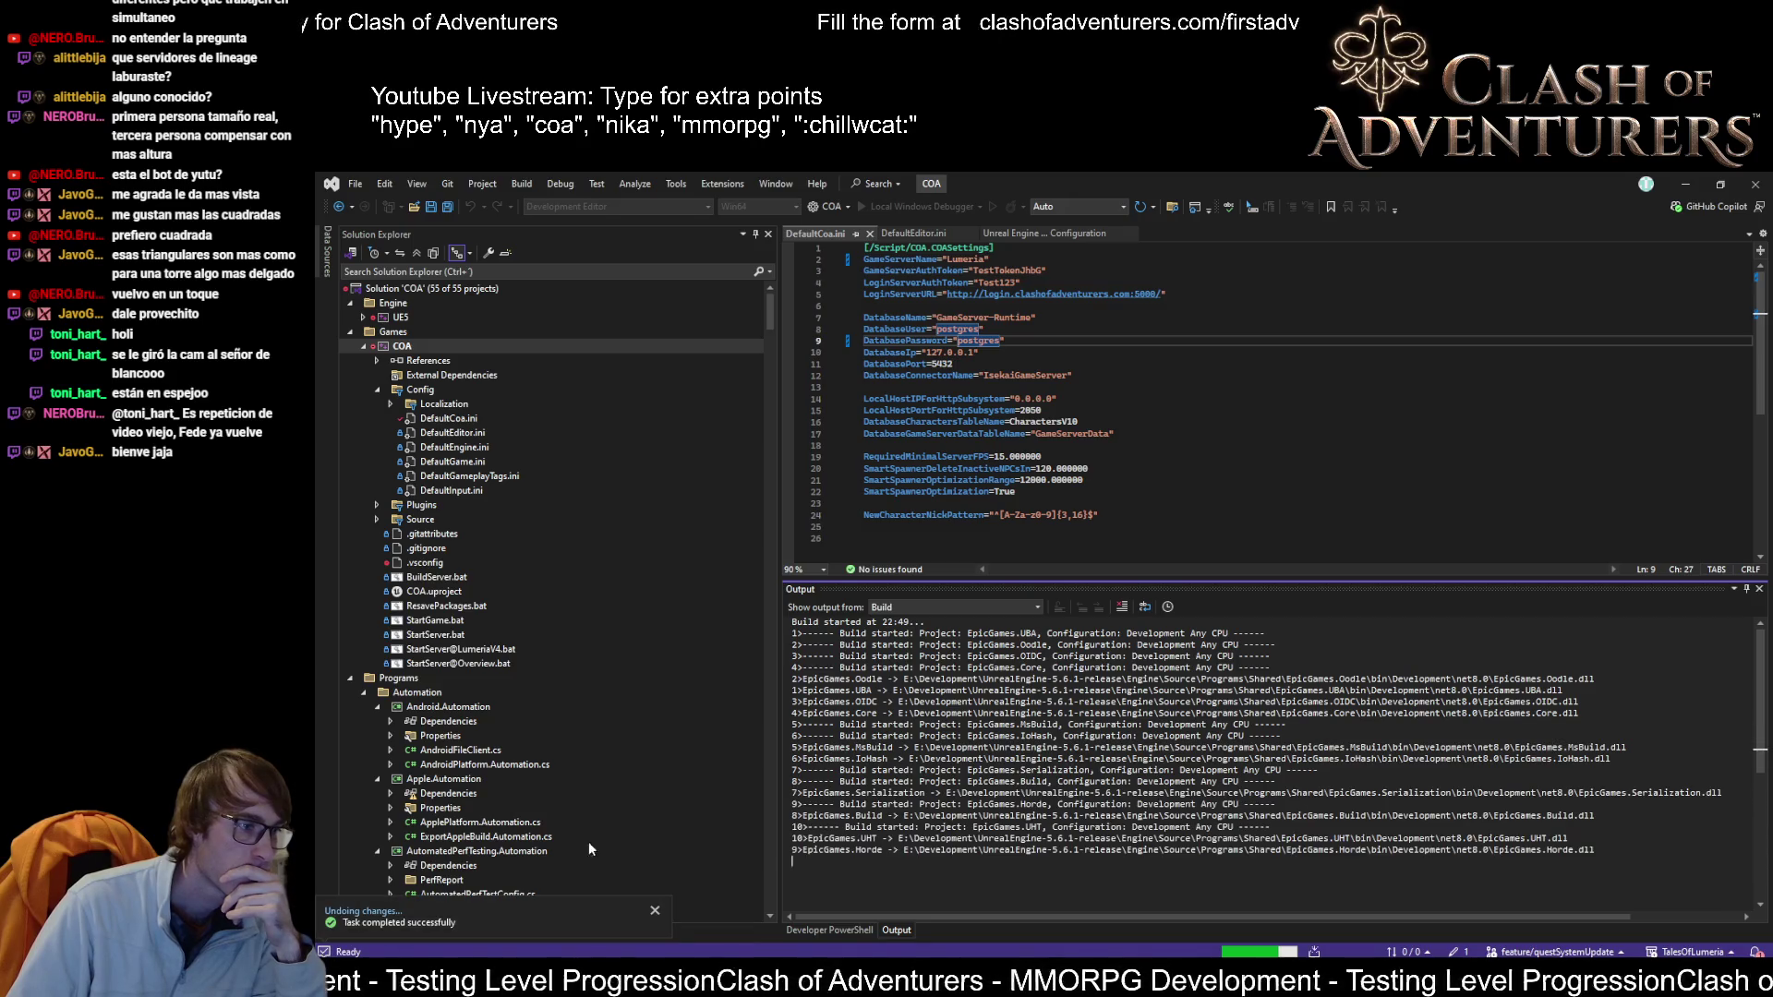
{"action": "left_click", "coordinate": [695, 750]}
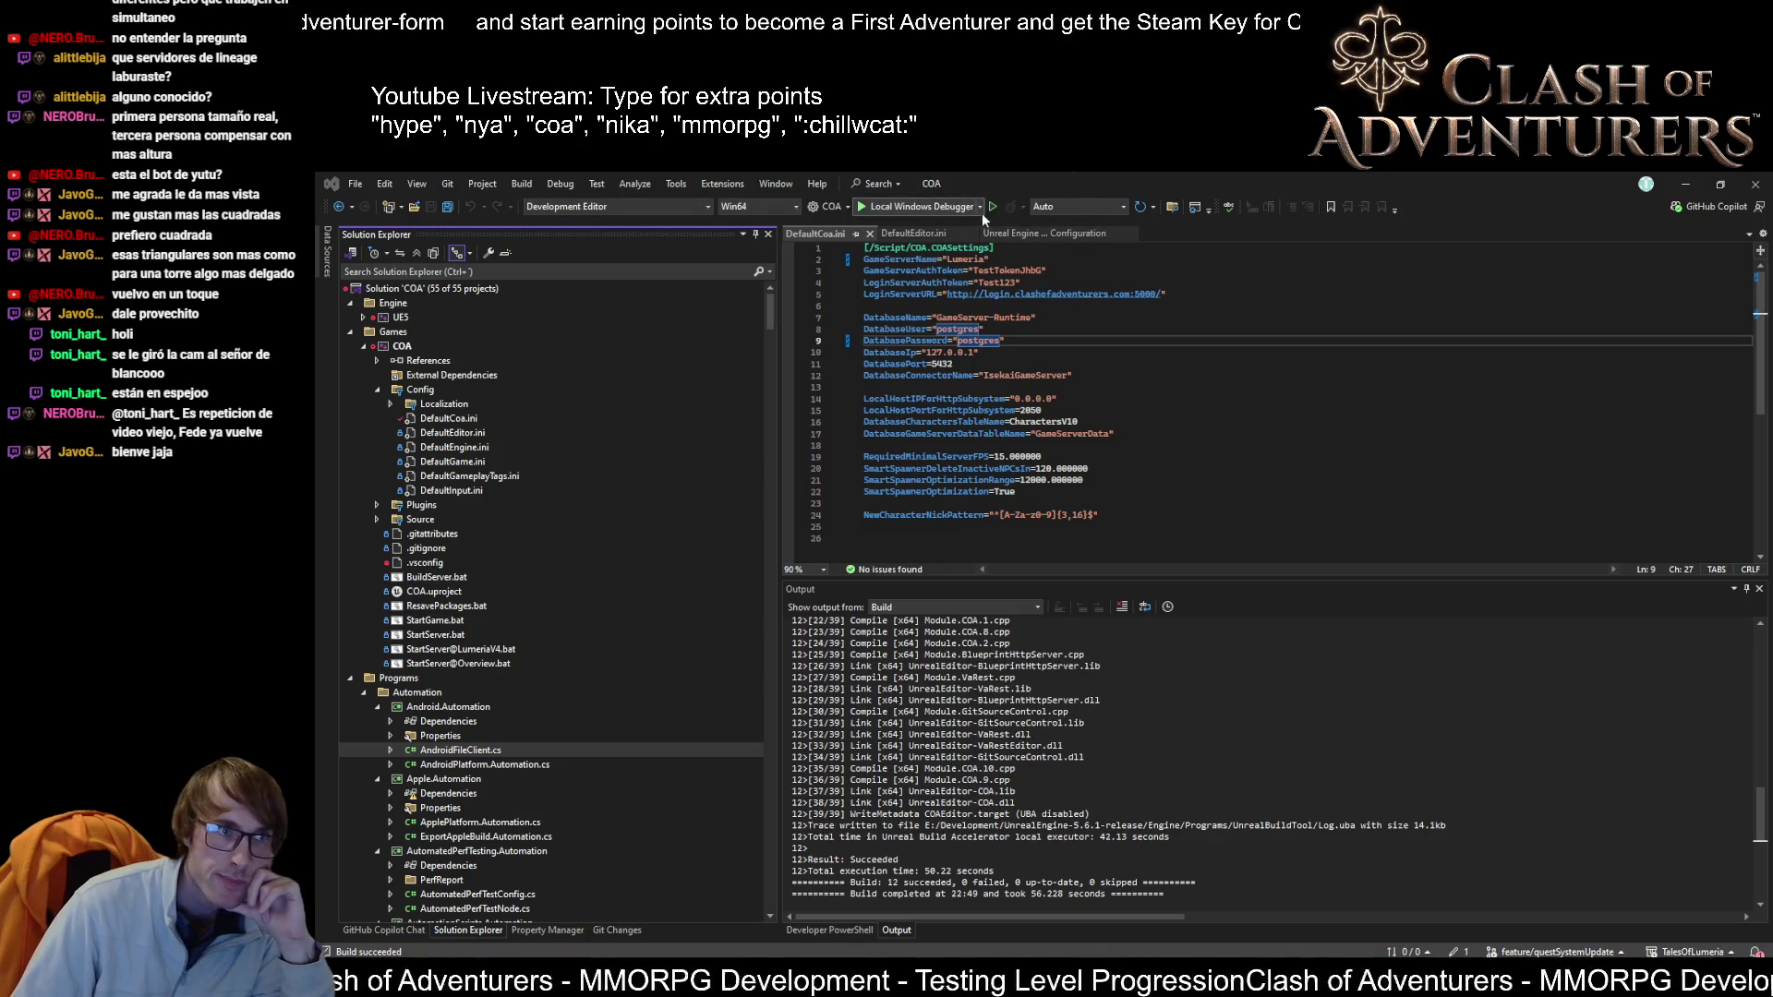
Step: Start COA without debugging so Unreal Editor opens on the Overview map
{"action": "left_click", "coordinate": [994, 208]}
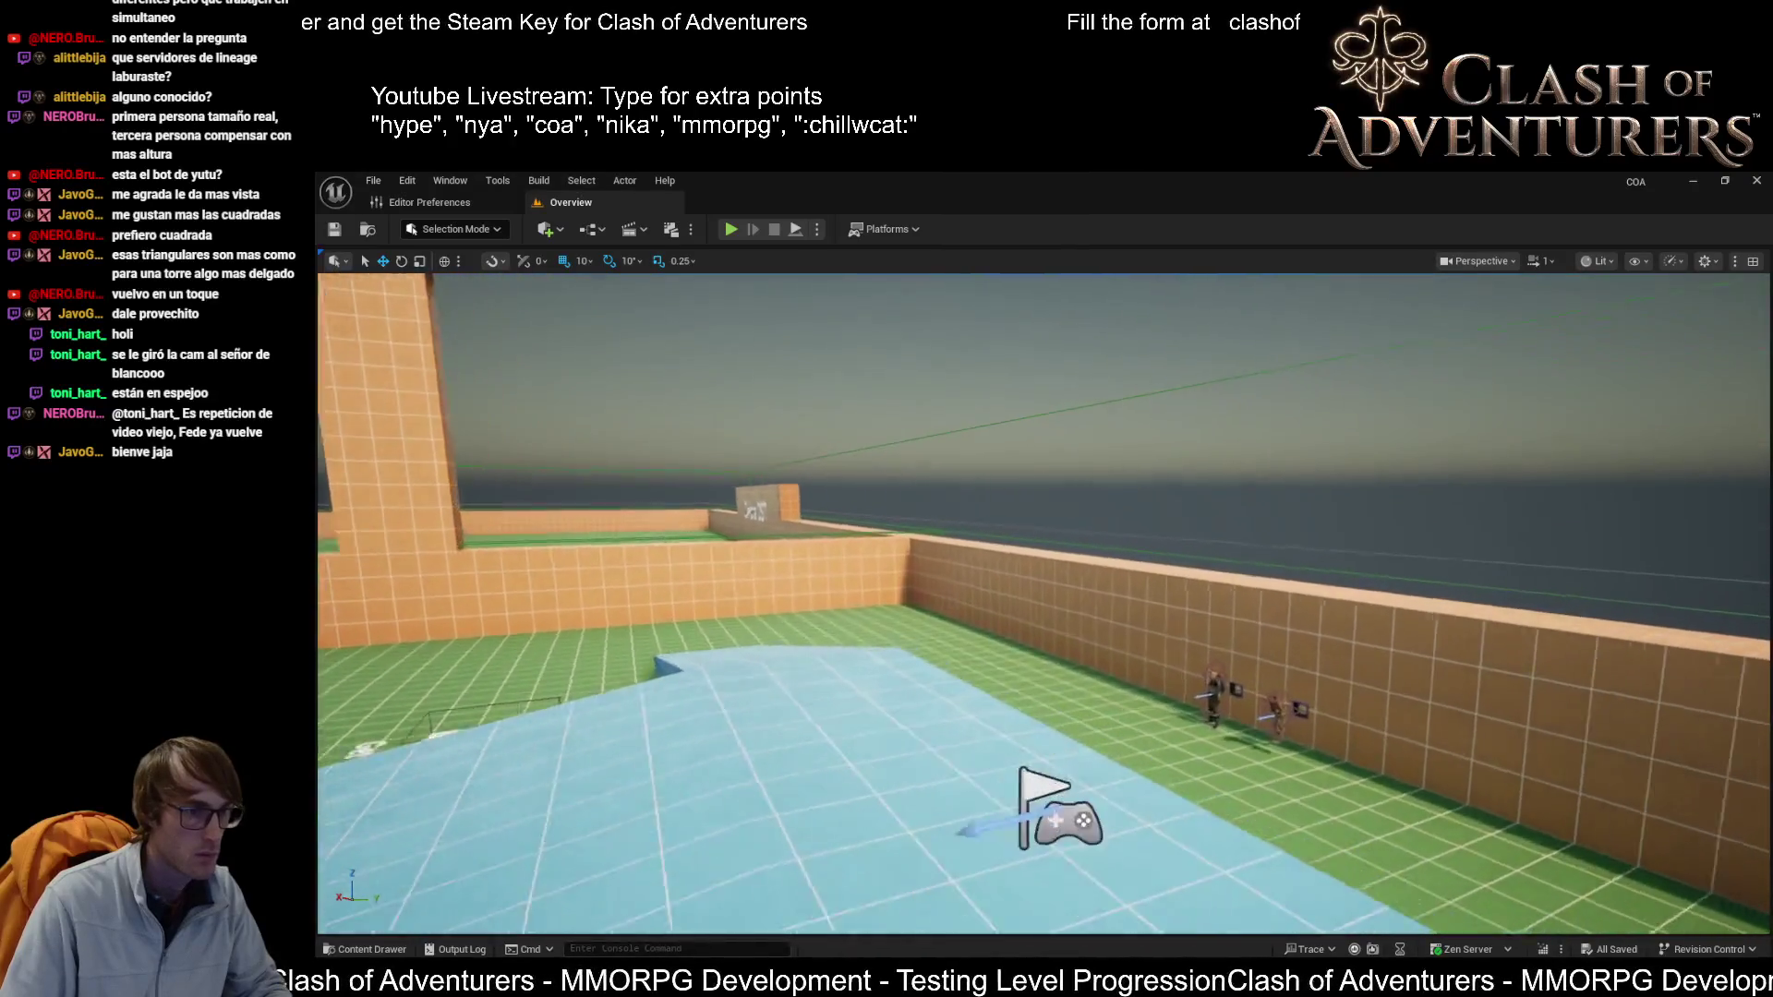
Step: Set play mode to run as client and start a maximized New Editor Window preview
{"action": "left_click", "coordinate": [817, 229]}
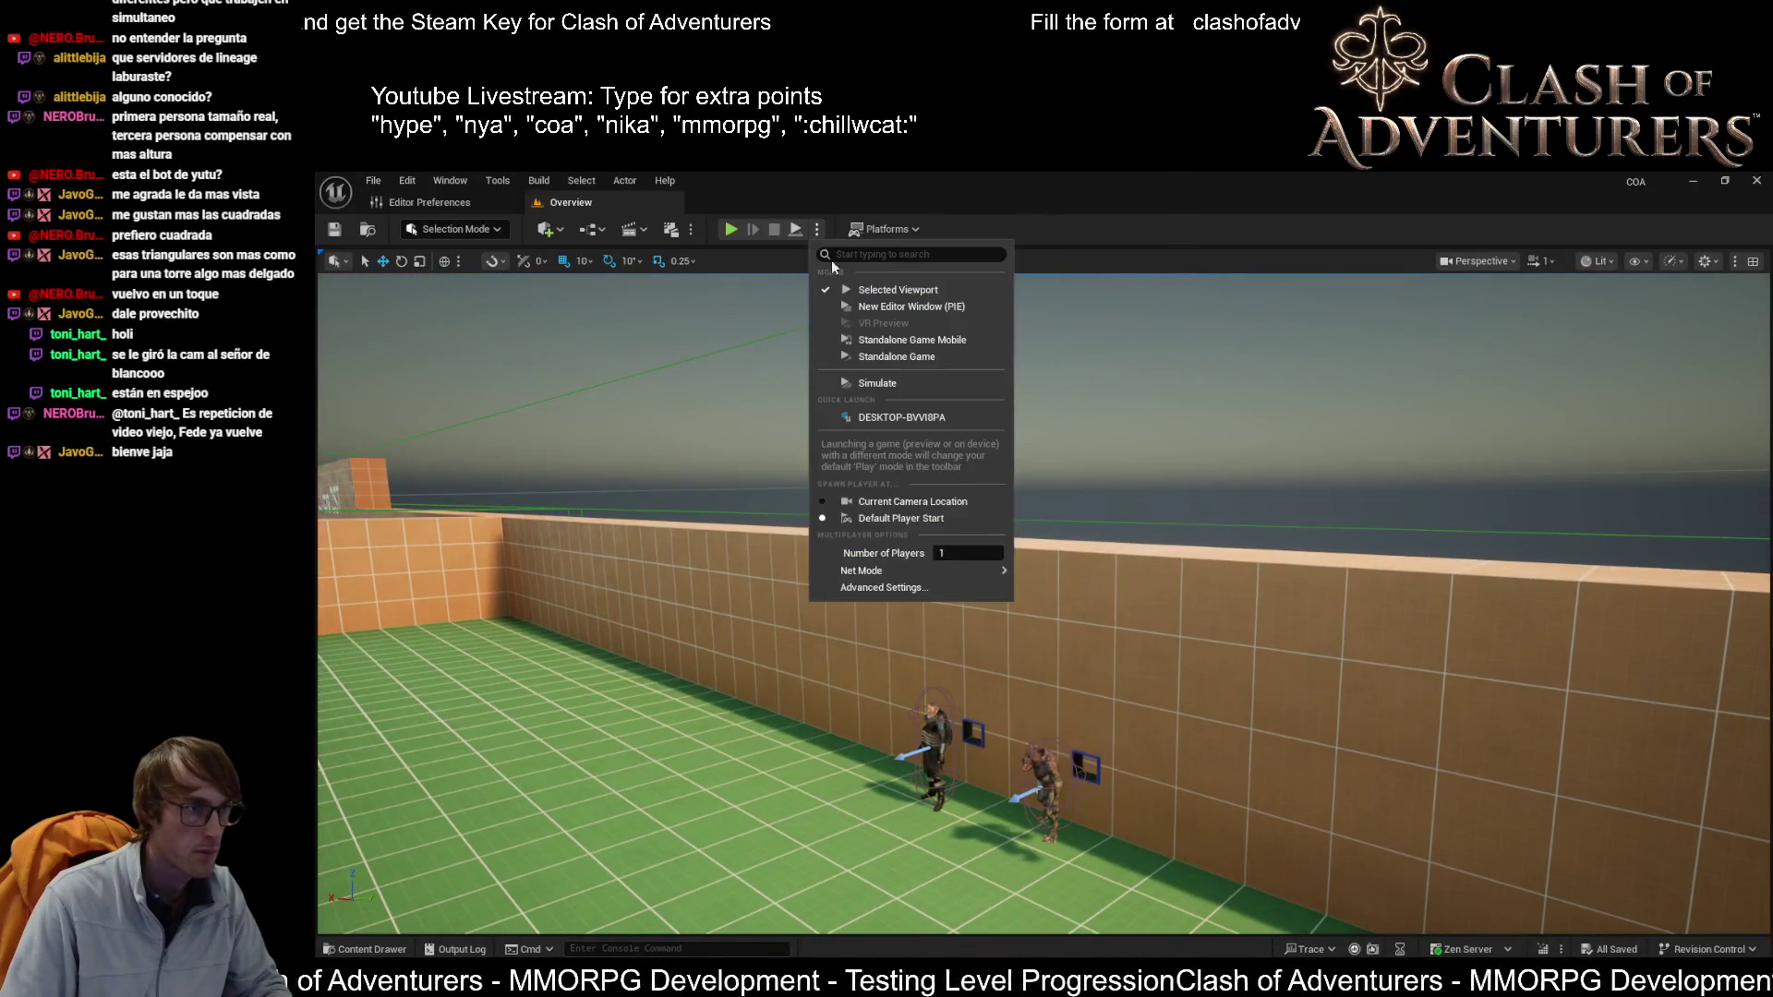
{"action": "mouse_move", "coordinate": [979, 571]}
{"action": "left_click", "coordinate": [1071, 610]}
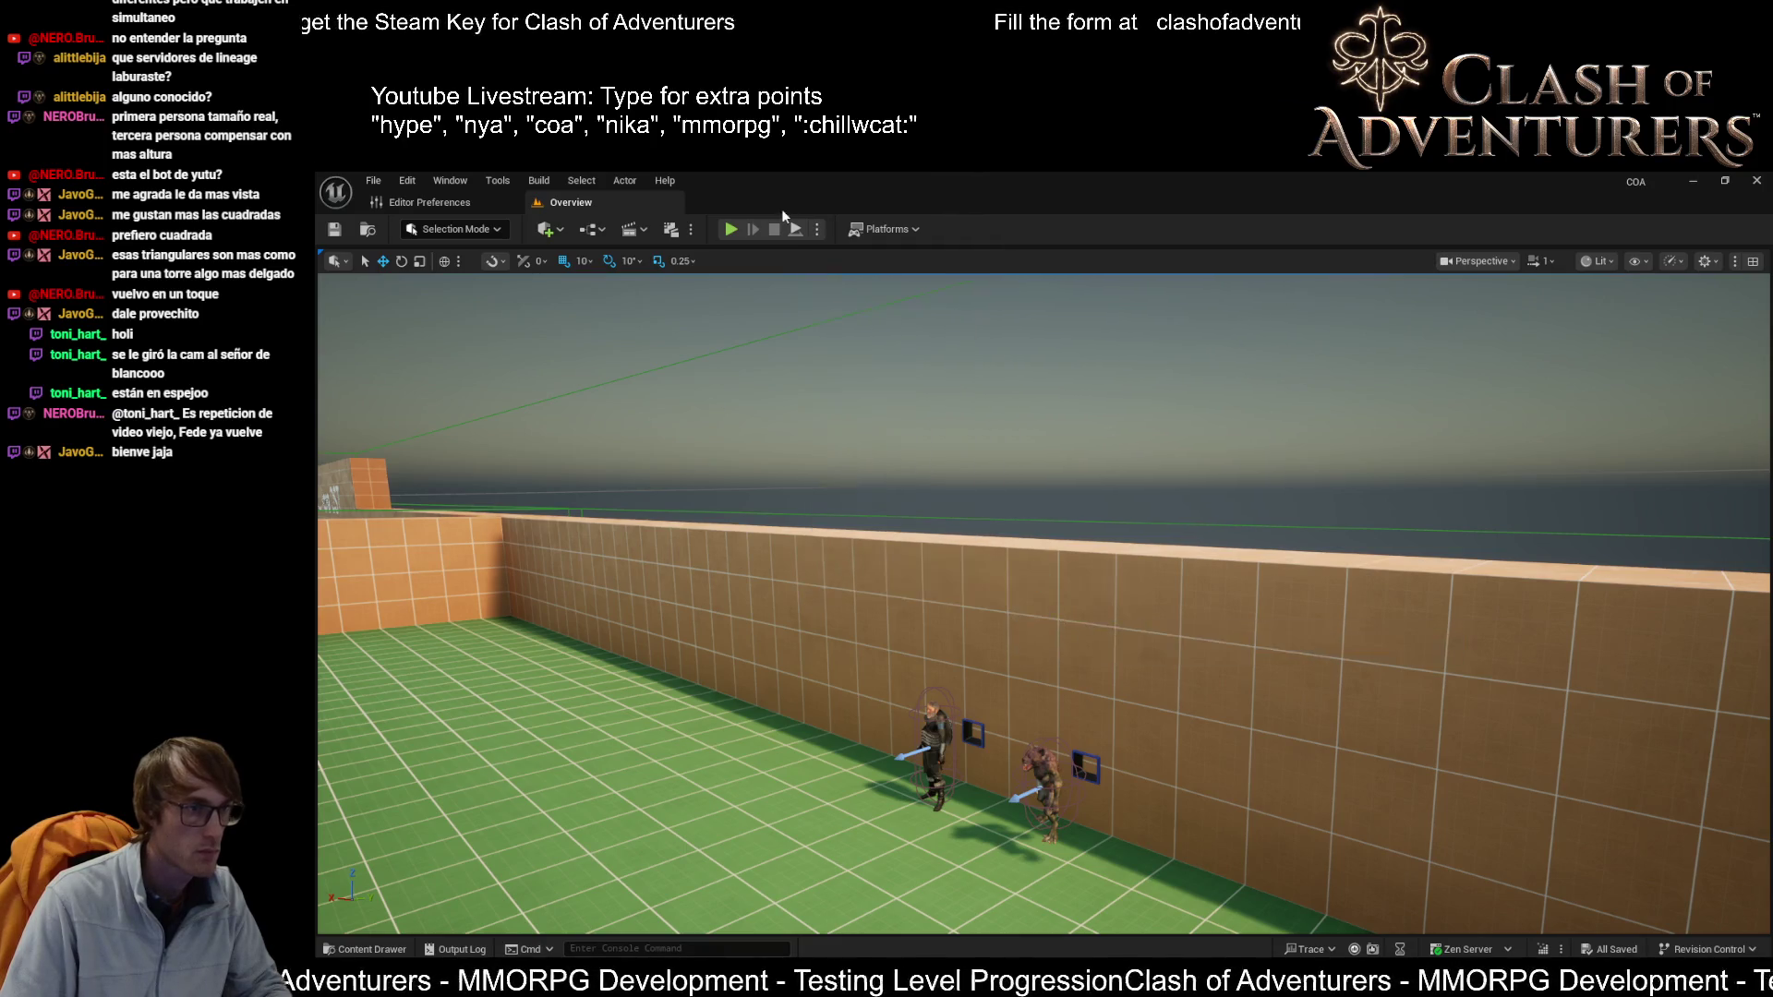
{"action": "left_click", "coordinate": [817, 229]}
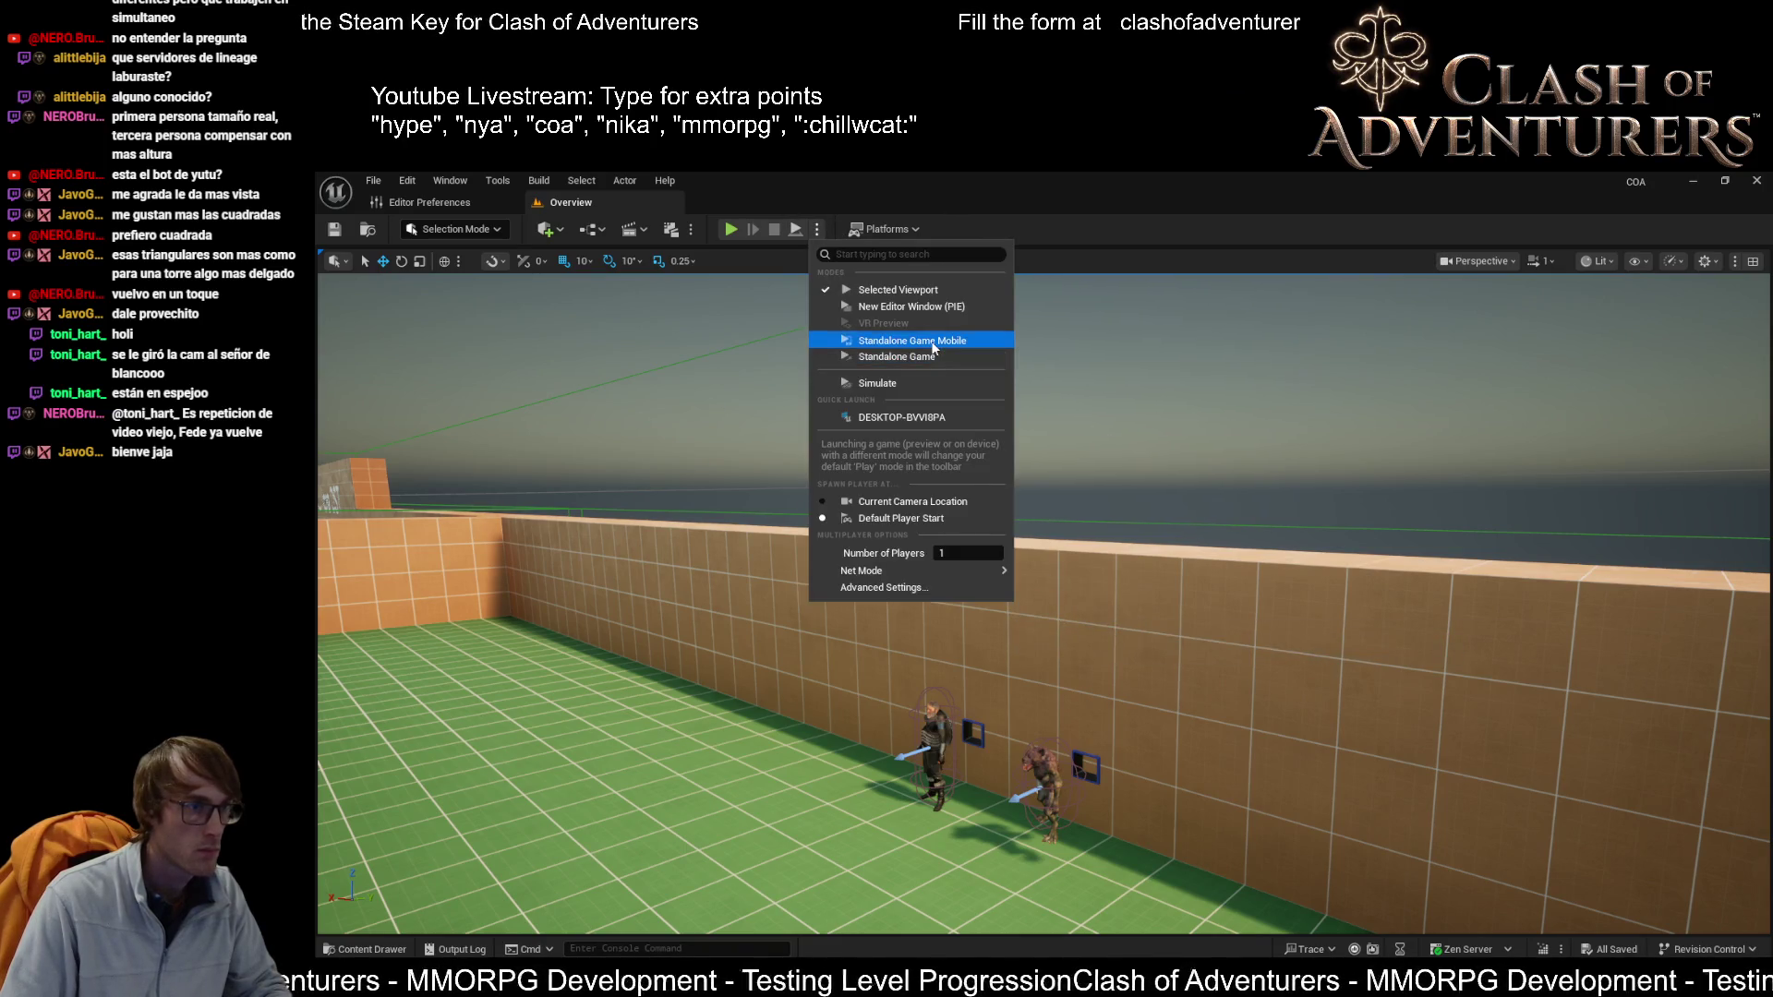
{"action": "left_click", "coordinate": [900, 499]}
{"action": "left_click", "coordinate": [817, 229]}
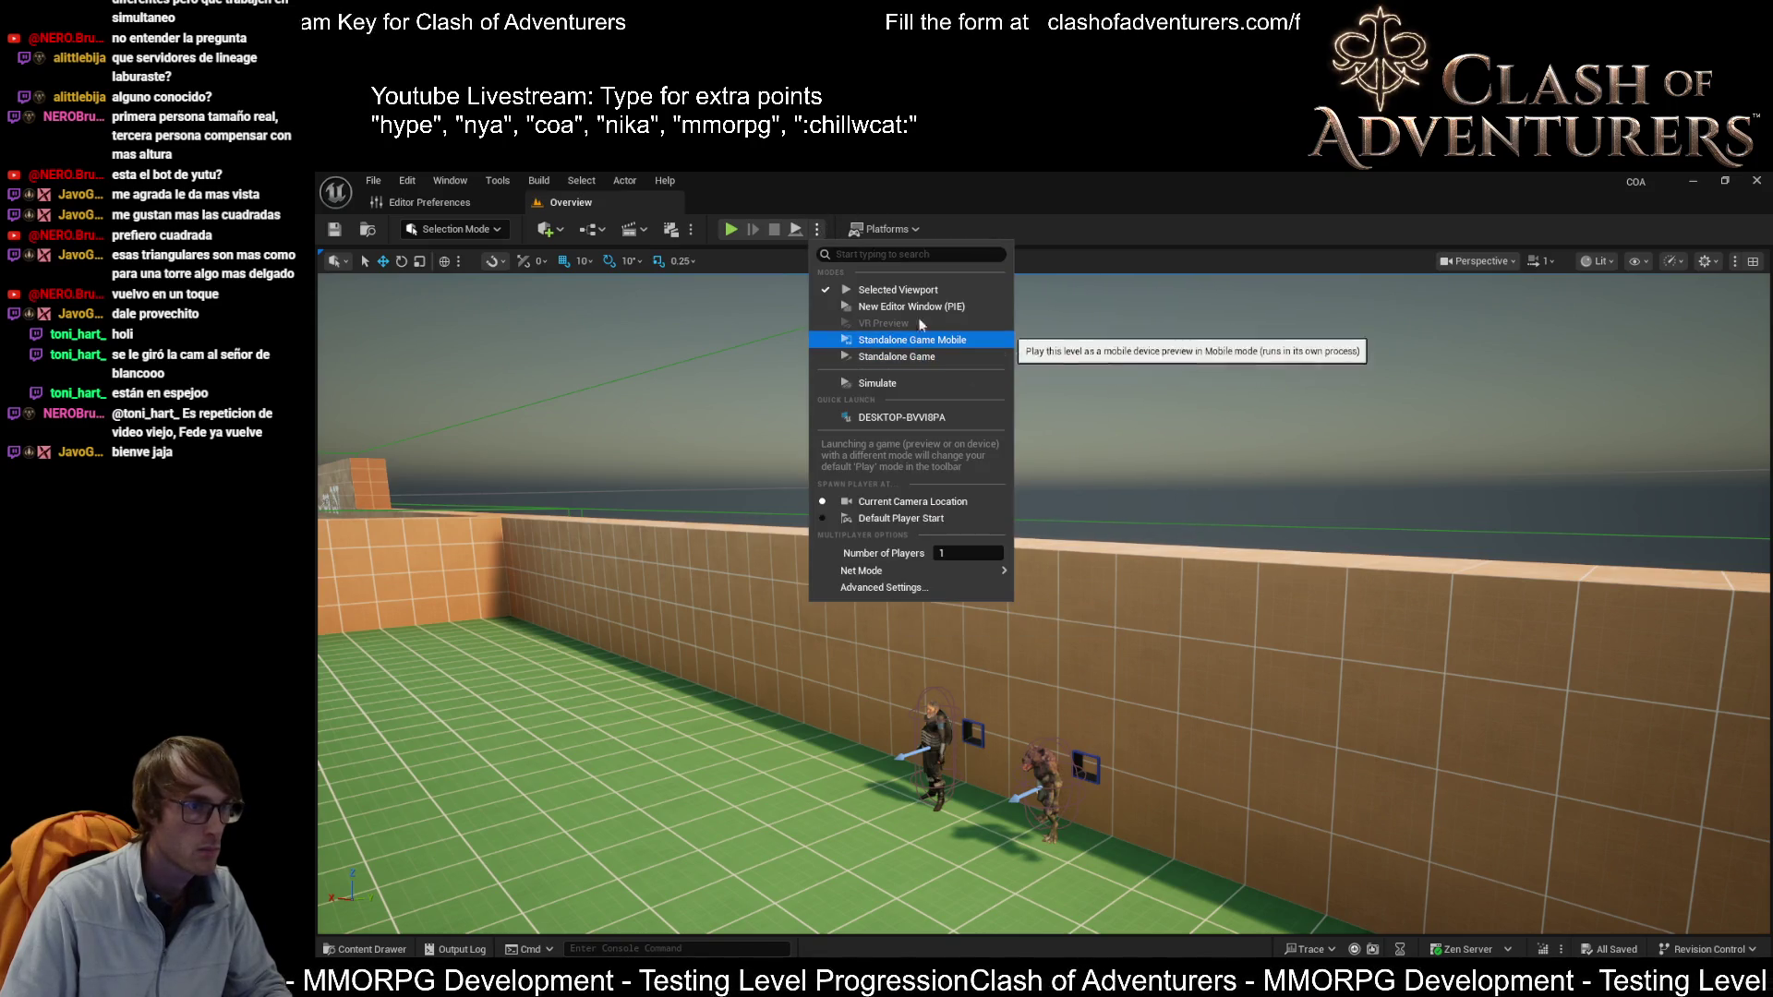
{"action": "left_click", "coordinate": [921, 315]}
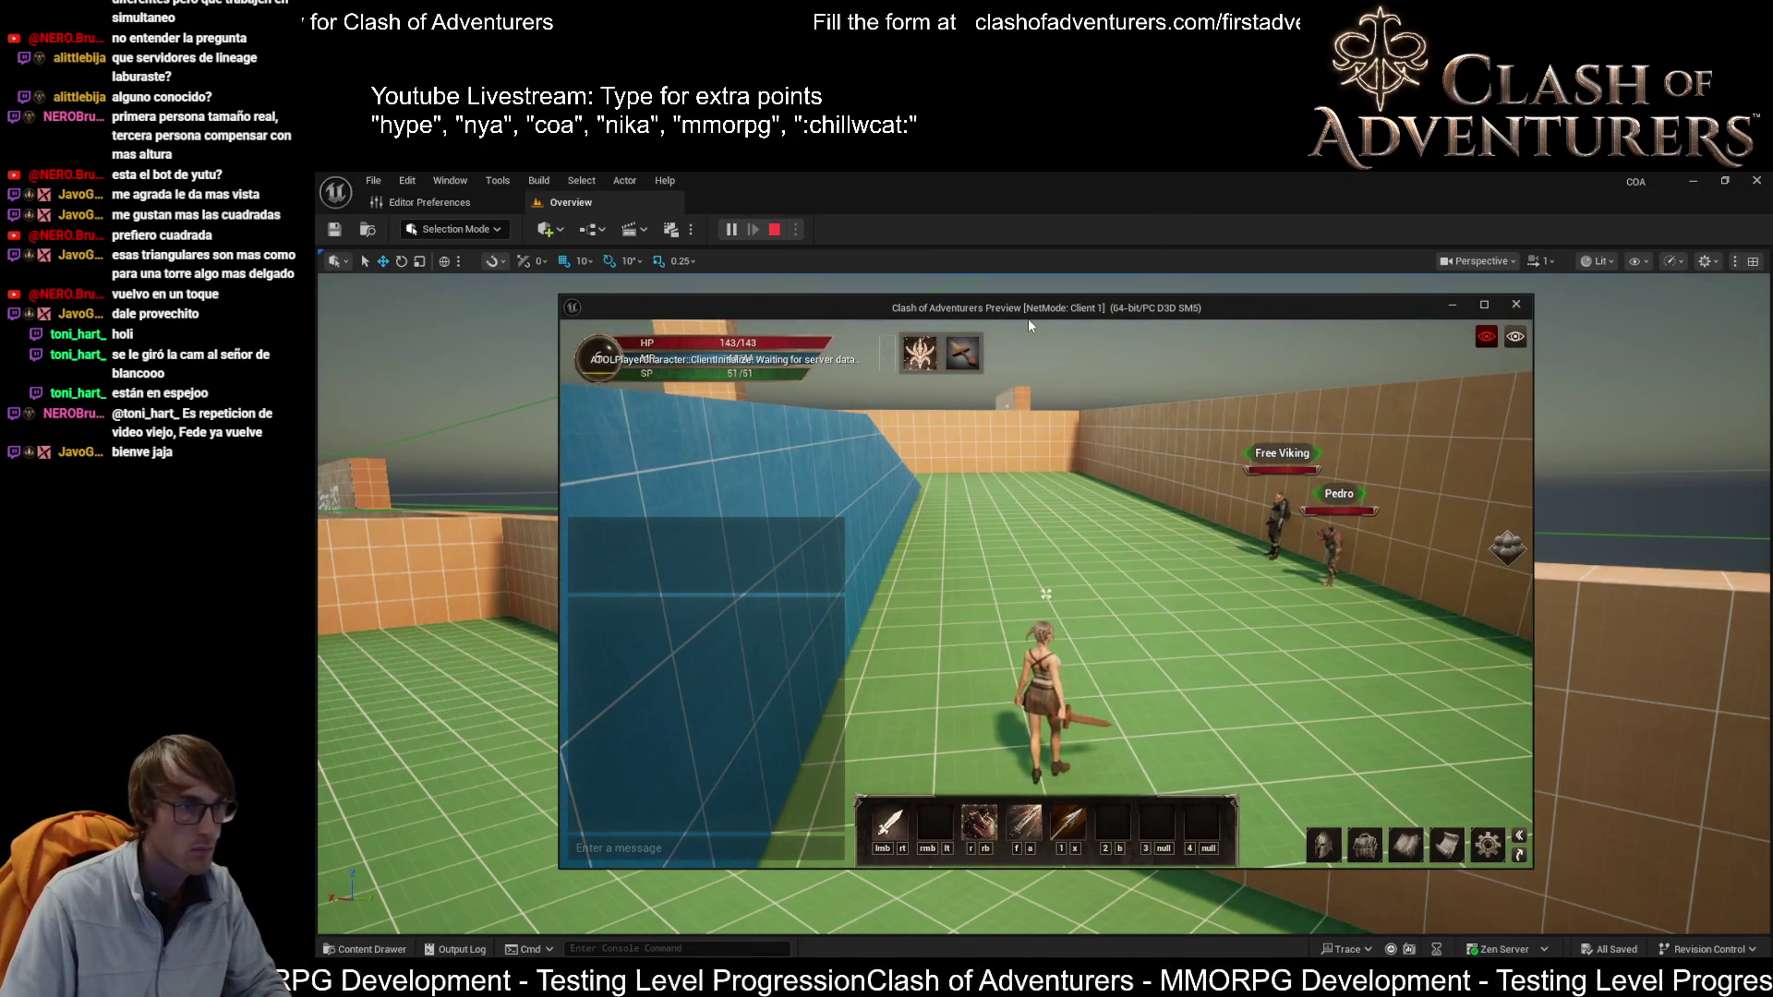
{"action": "double_click", "coordinate": [1028, 310]}
Step: Walk to the Free Viking, accept Test Quest #1, and open the quest log
{"action": "left_click", "coordinate": [1023, 393]}
{"action": "key", "text": "w"}
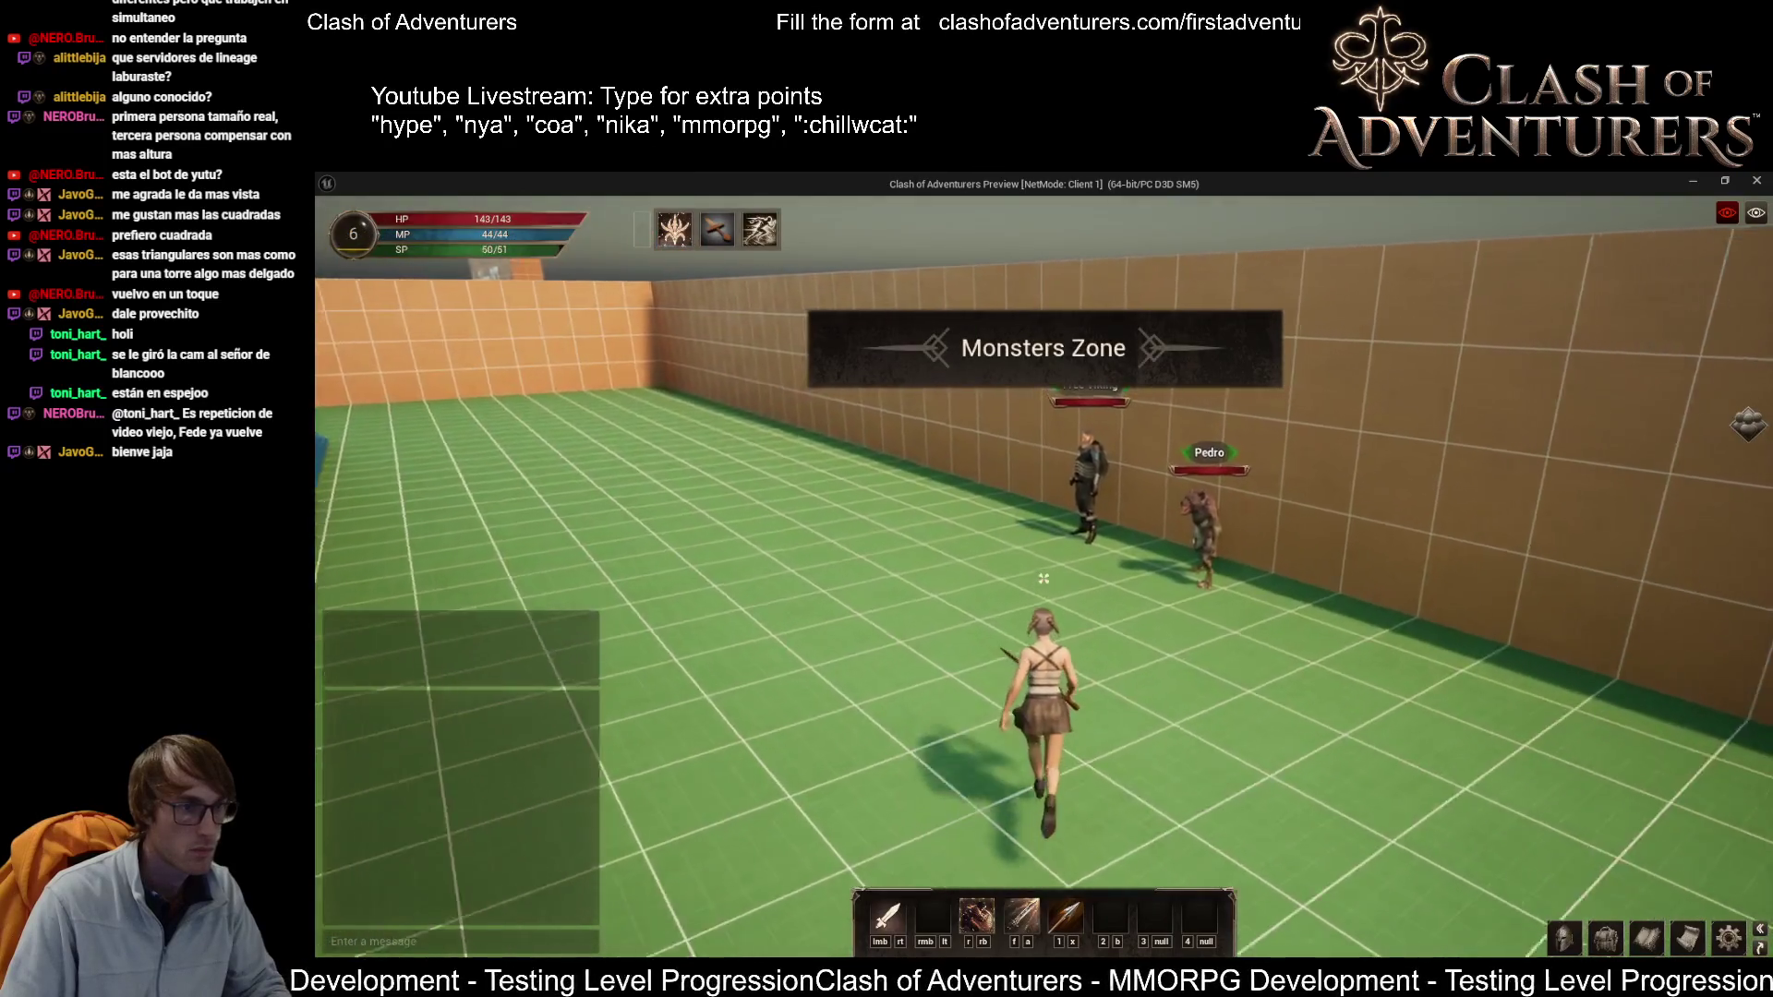
{"action": "right_click", "coordinate": [1082, 471]}
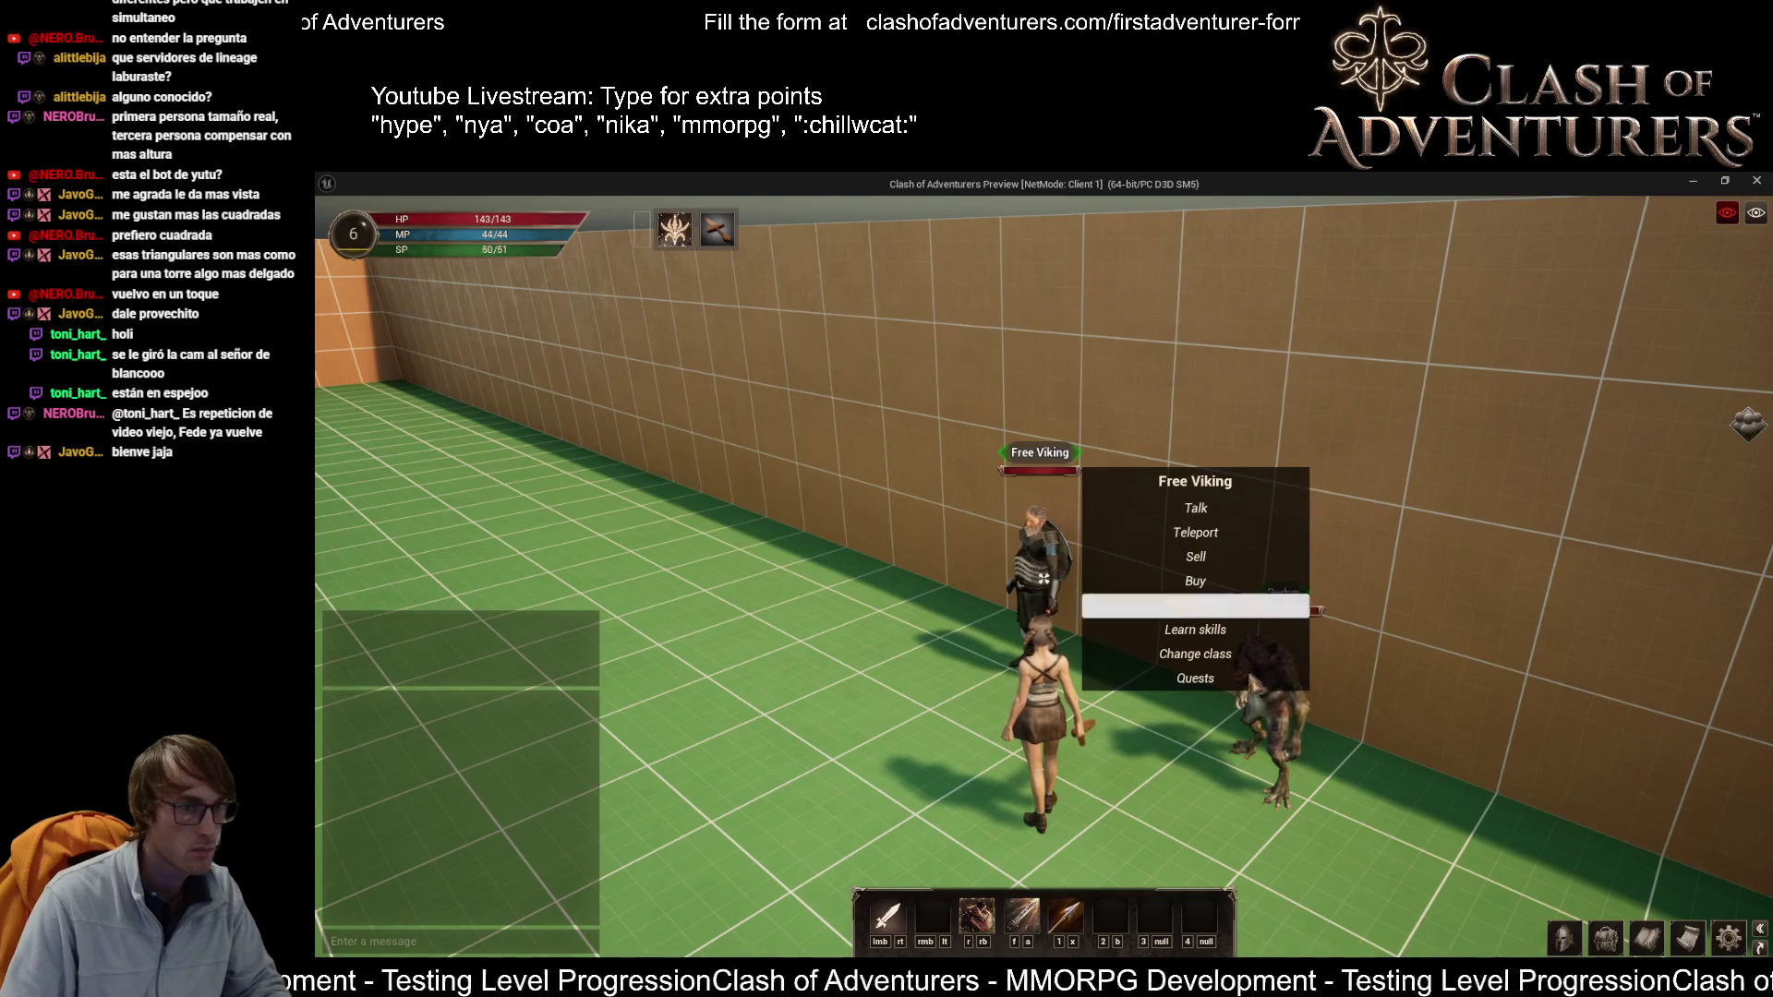
{"action": "left_click", "coordinate": [1195, 678]}
{"action": "left_click", "coordinate": [945, 468]}
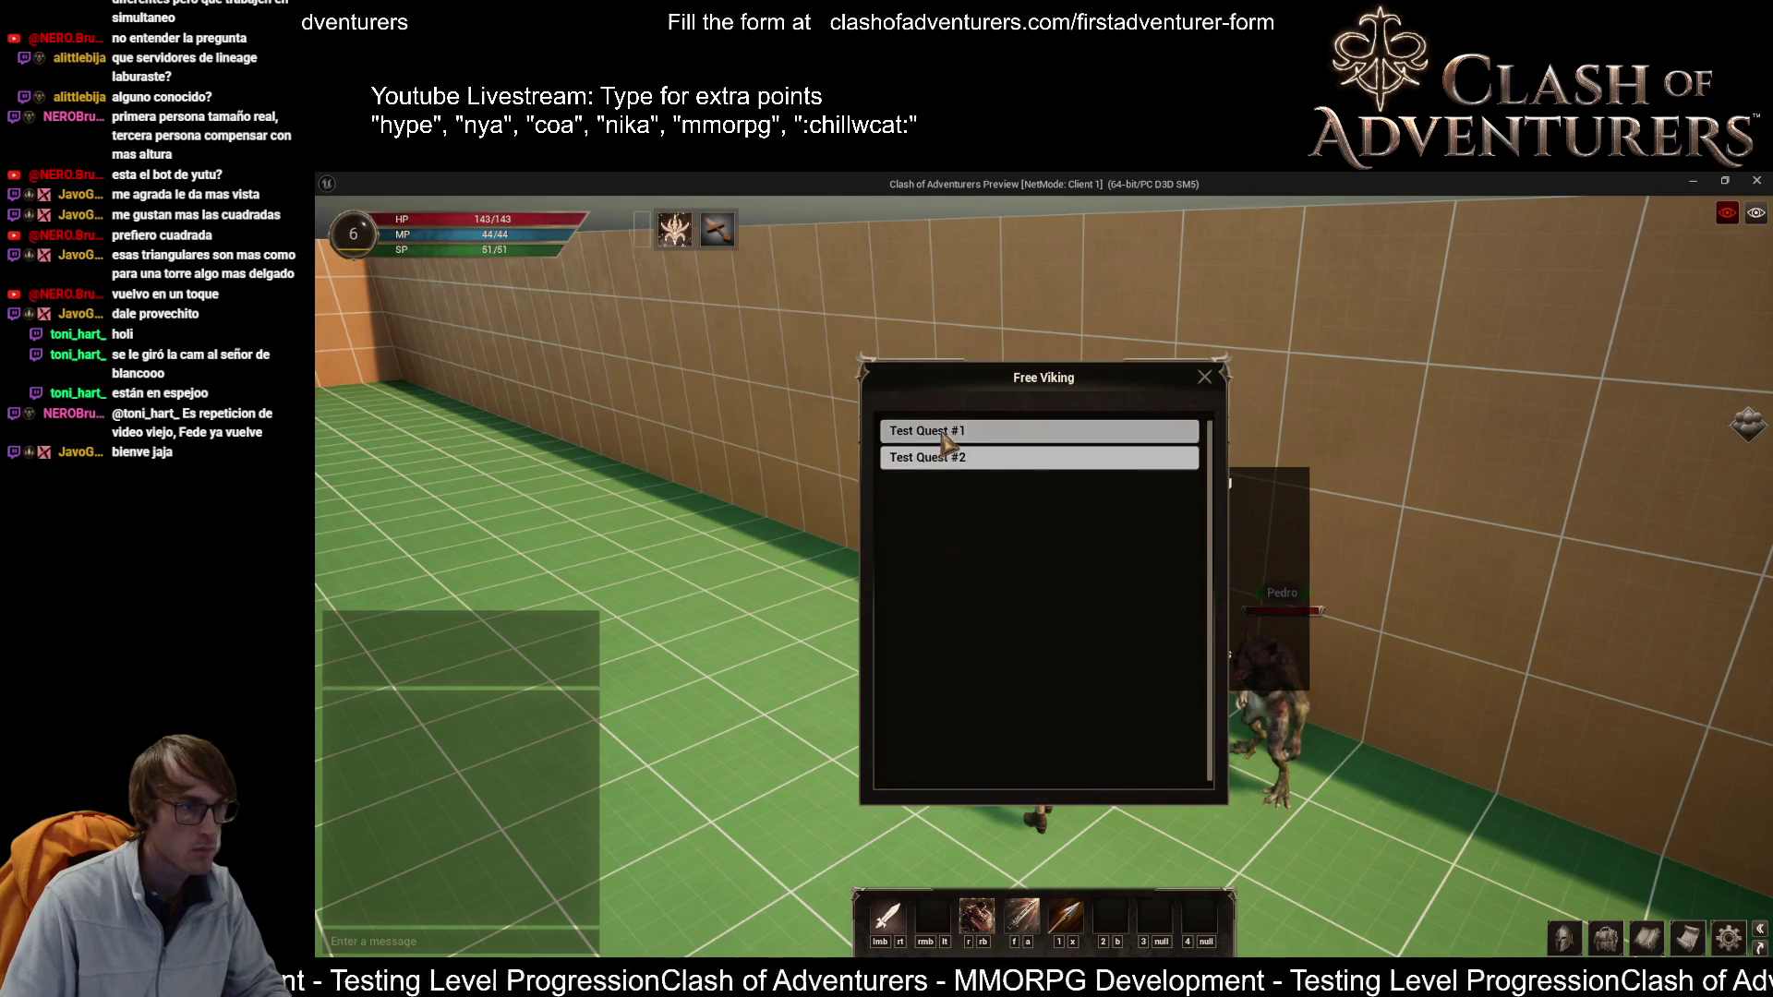
{"action": "left_click", "coordinate": [960, 557]}
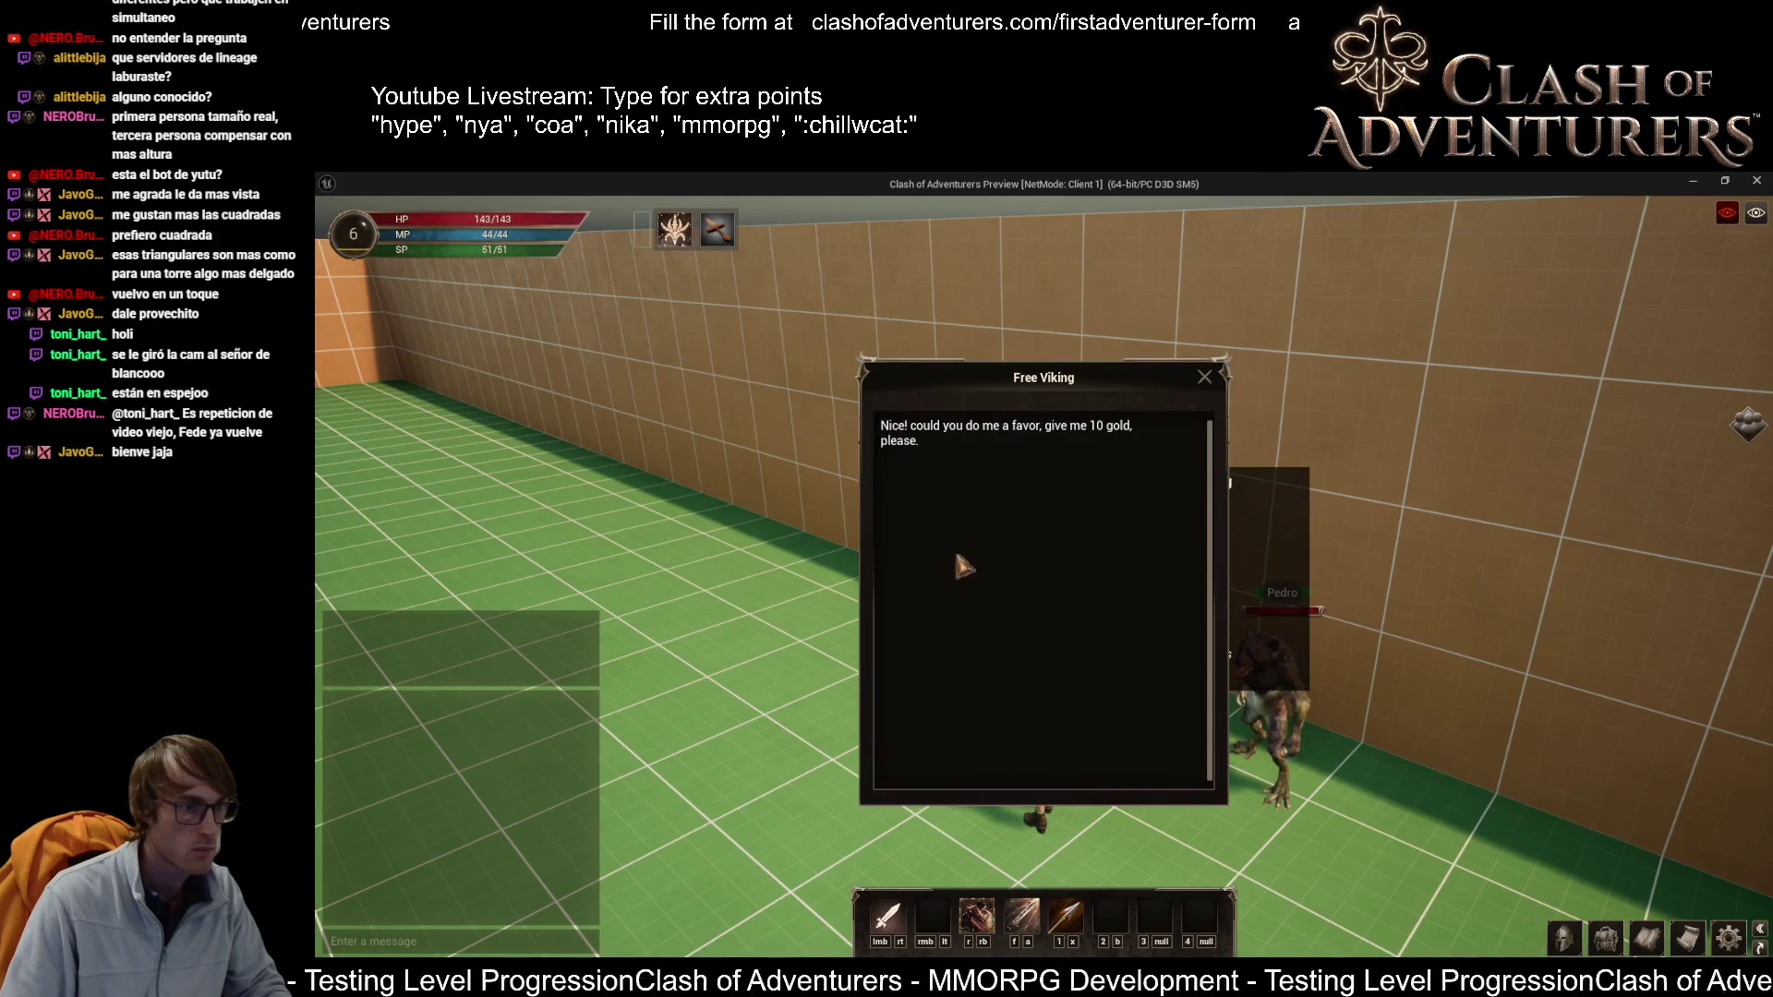
{"action": "left_click", "coordinate": [1205, 378]}
{"action": "left_click", "coordinate": [1108, 679]}
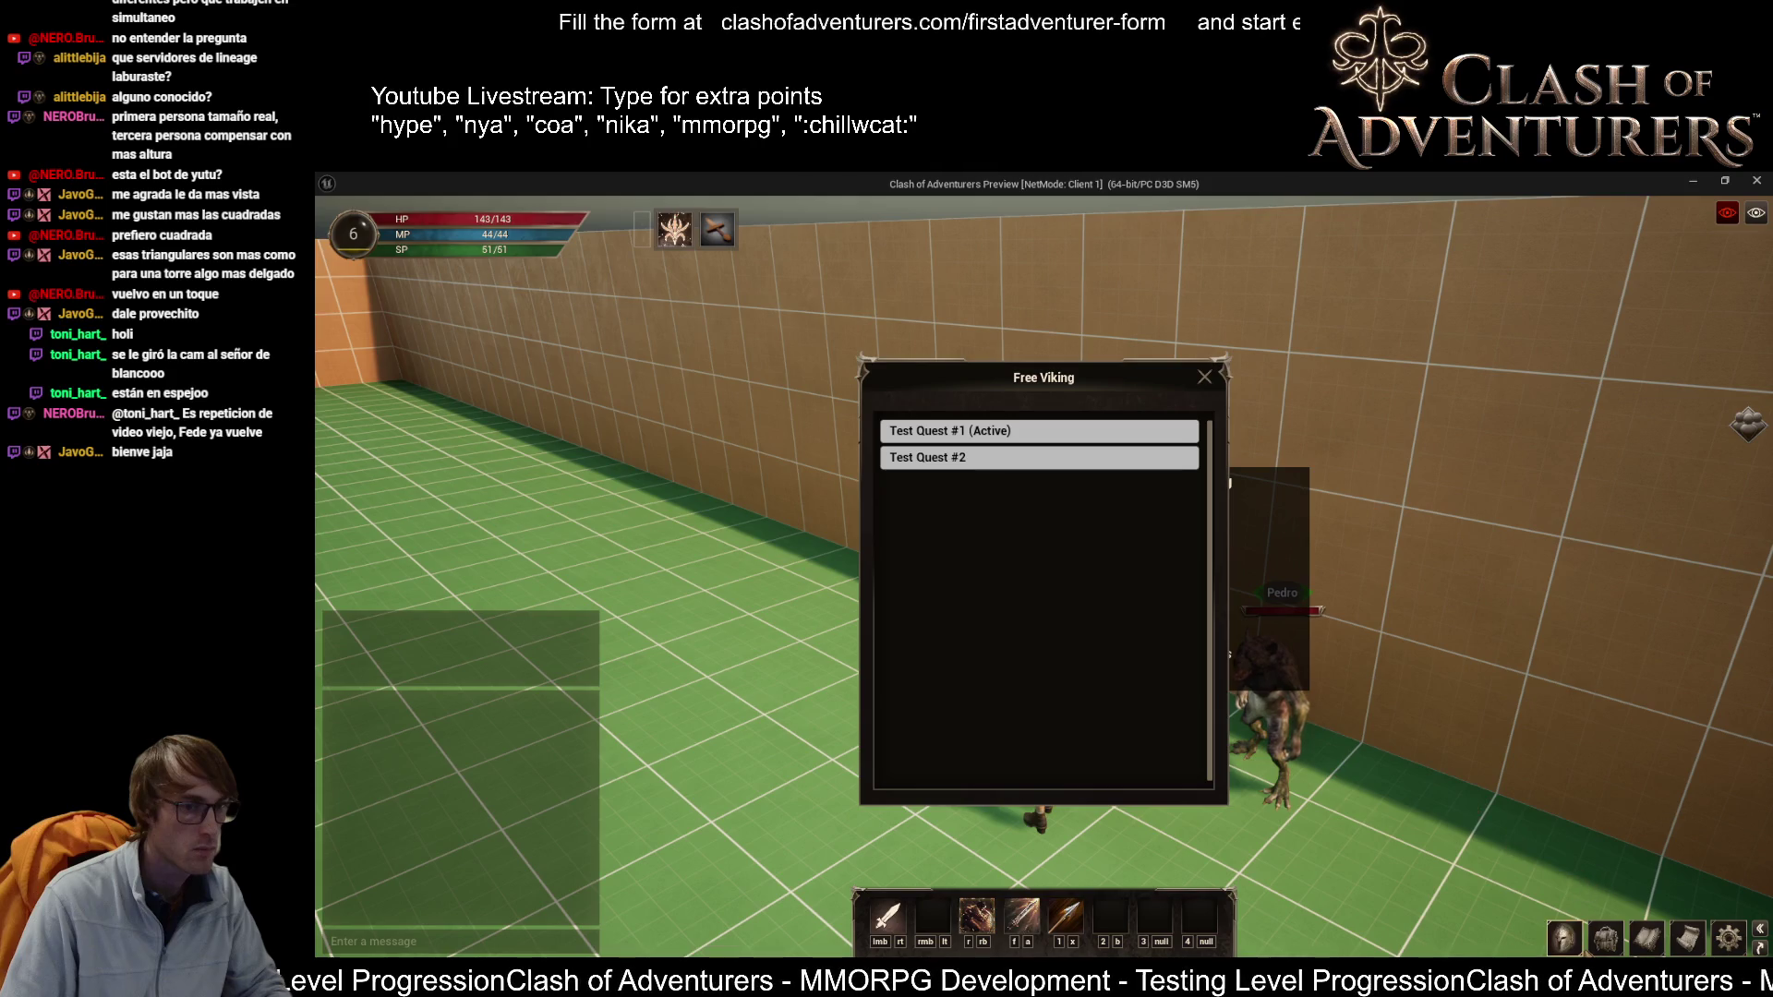
{"action": "left_click", "coordinate": [1687, 939]}
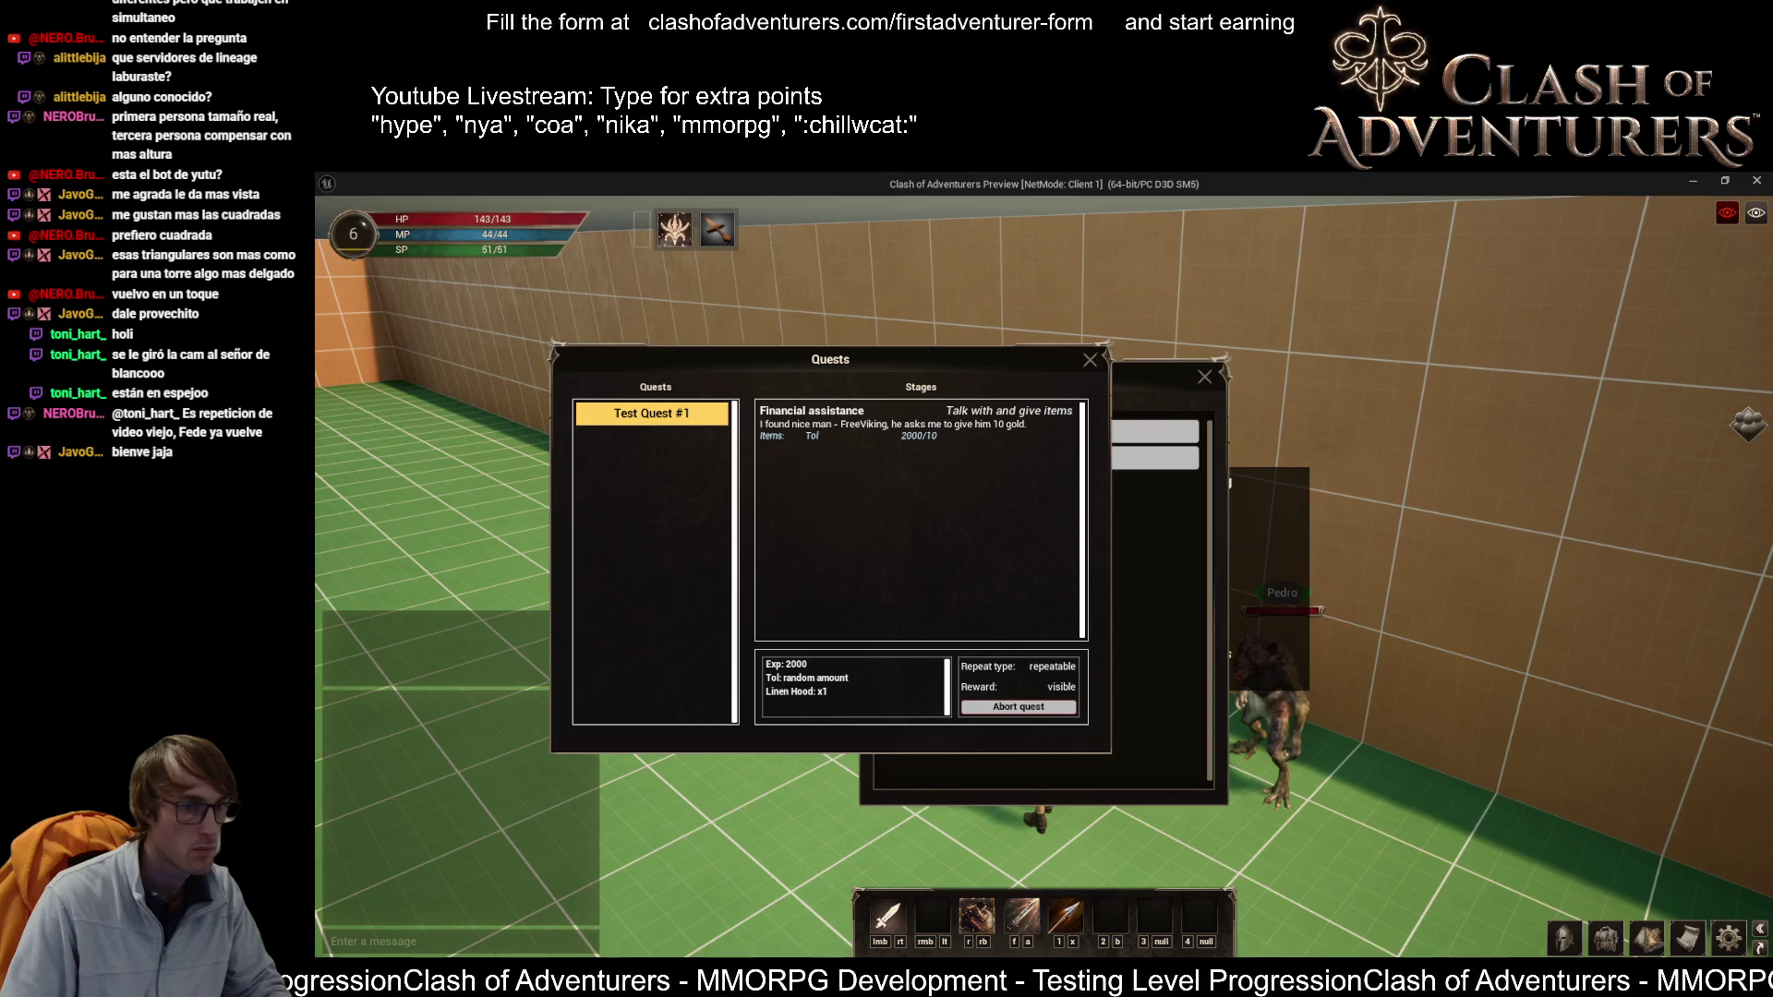
Step: Drop most of the gold stack from the inventory onto the ground
{"action": "key", "text": "i"}
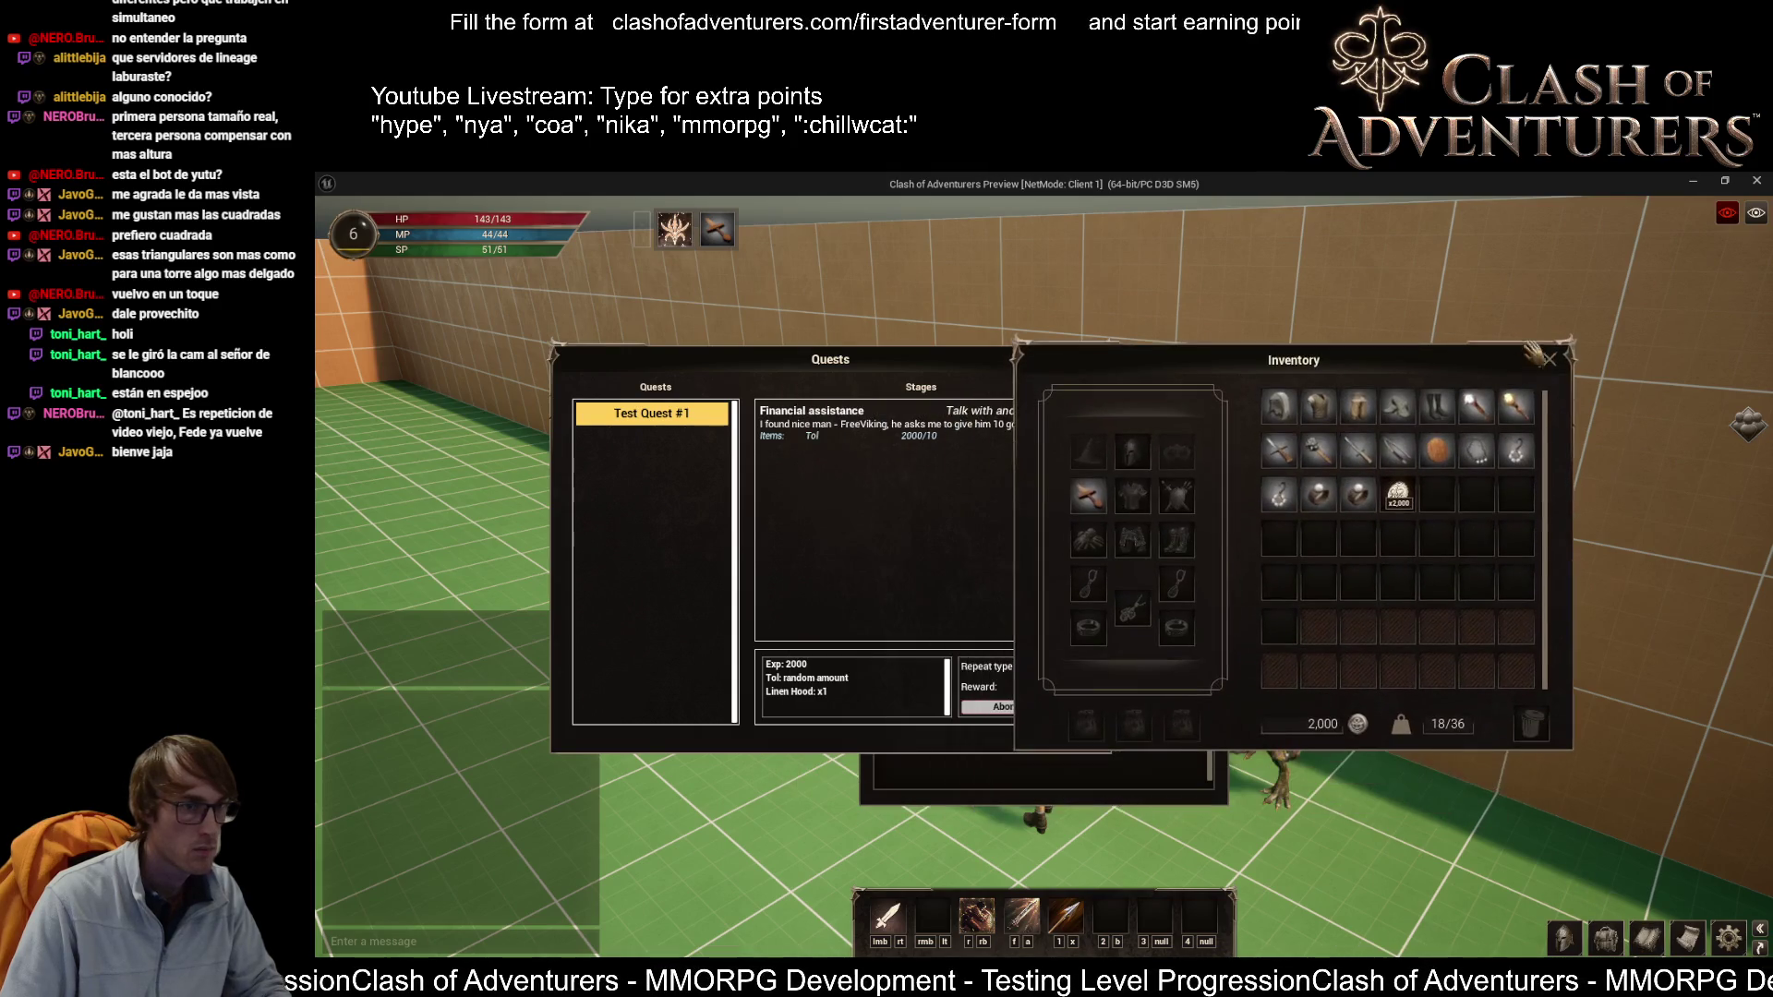
{"action": "left_click_drag", "start_coordinate": [1396, 498], "coordinate": [1272, 862]}
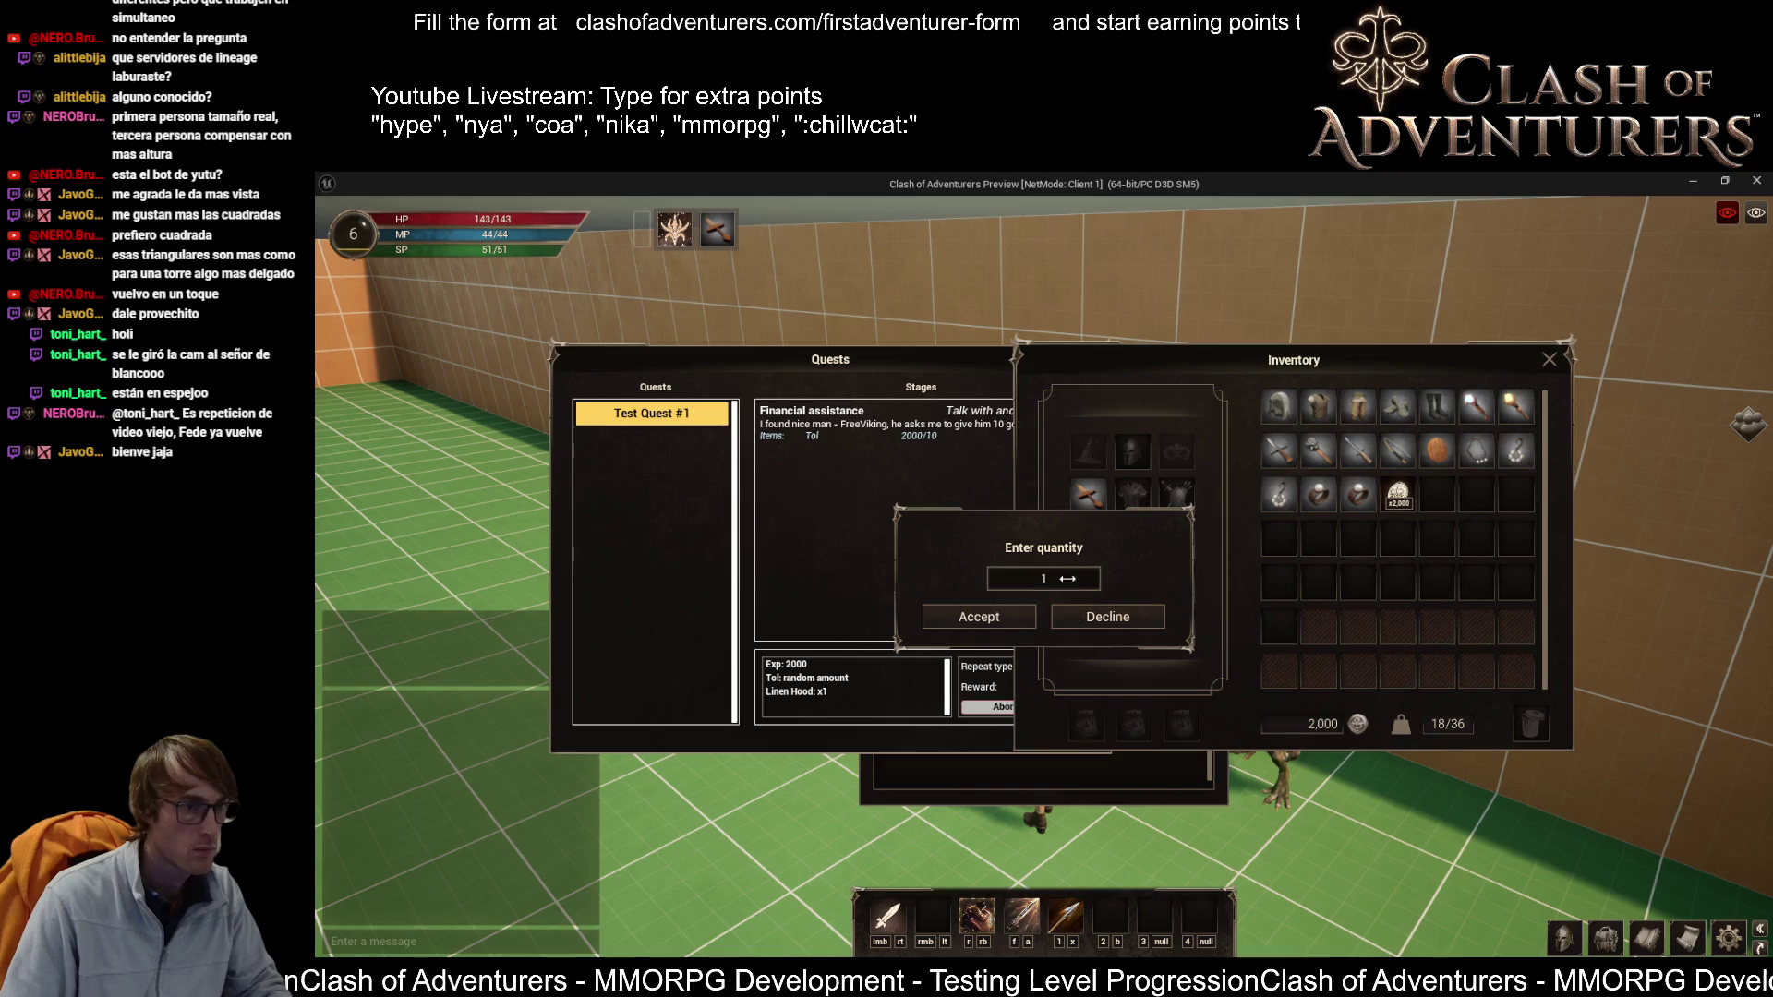
{"action": "left_click", "coordinate": [960, 619]}
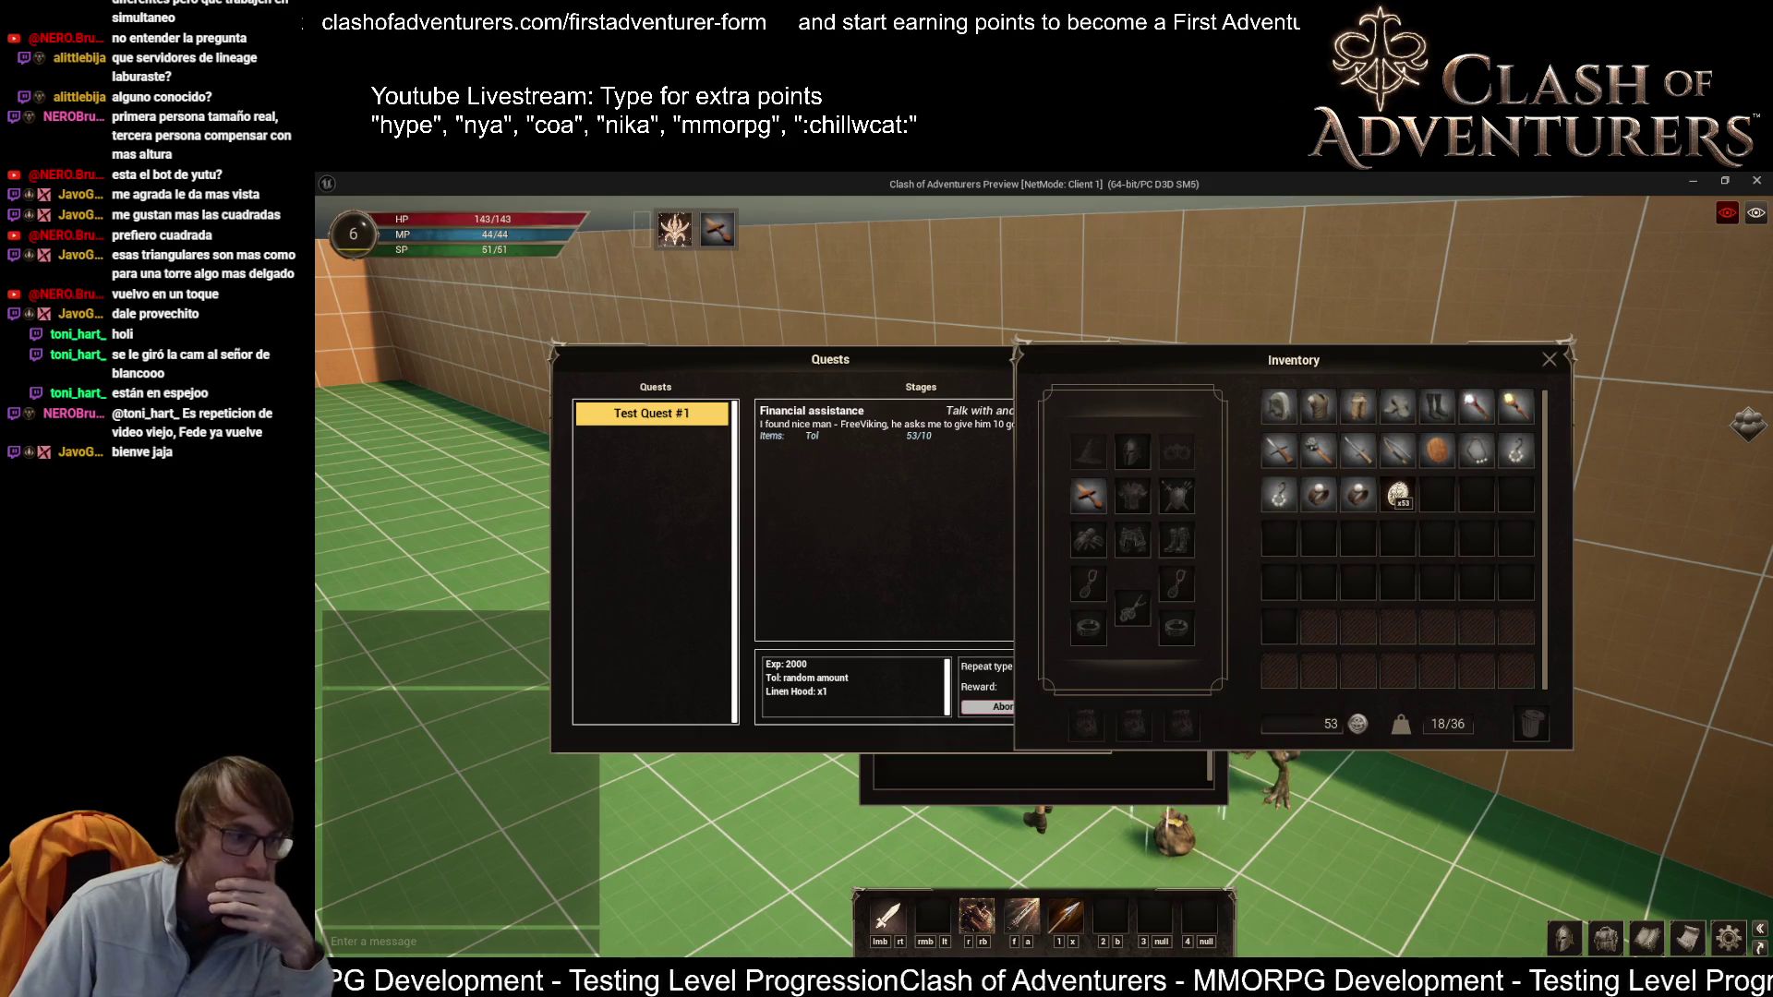
{"action": "mouse_move", "coordinate": [543, 984]}
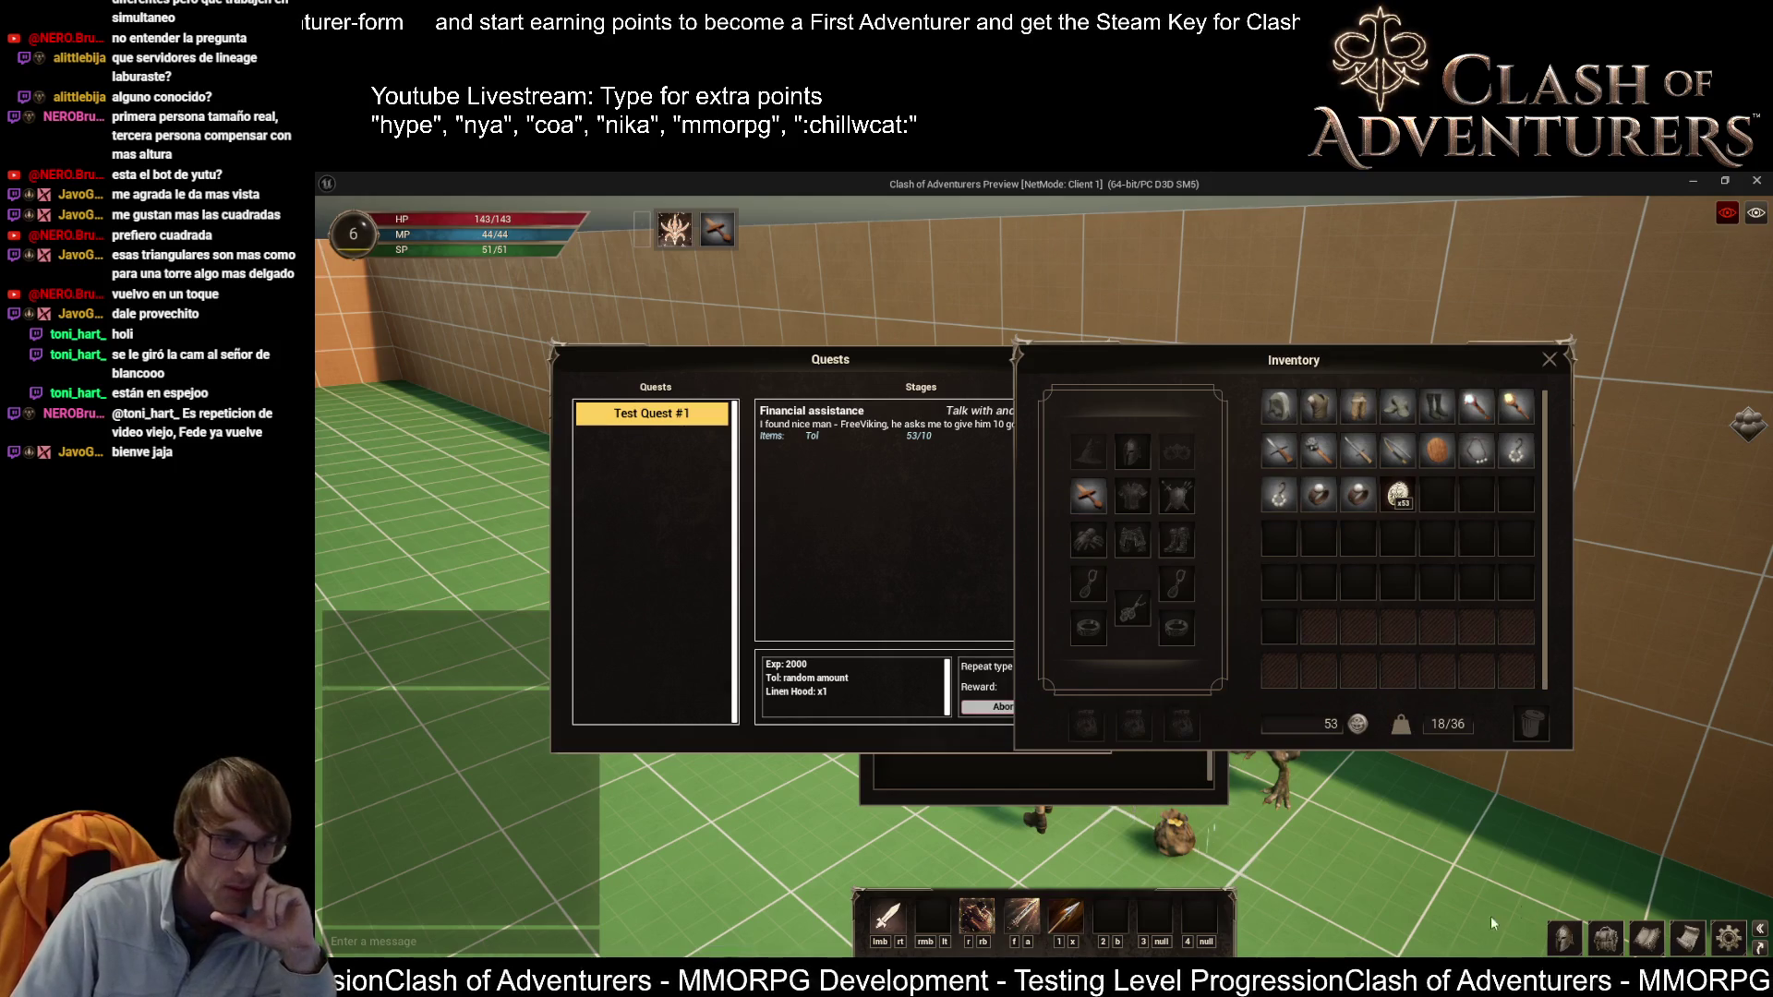
{"action": "key", "text": "alt+Tab"}
{"action": "left_click", "coordinate": [420, 202]}
{"action": "left_click", "coordinate": [570, 202]}
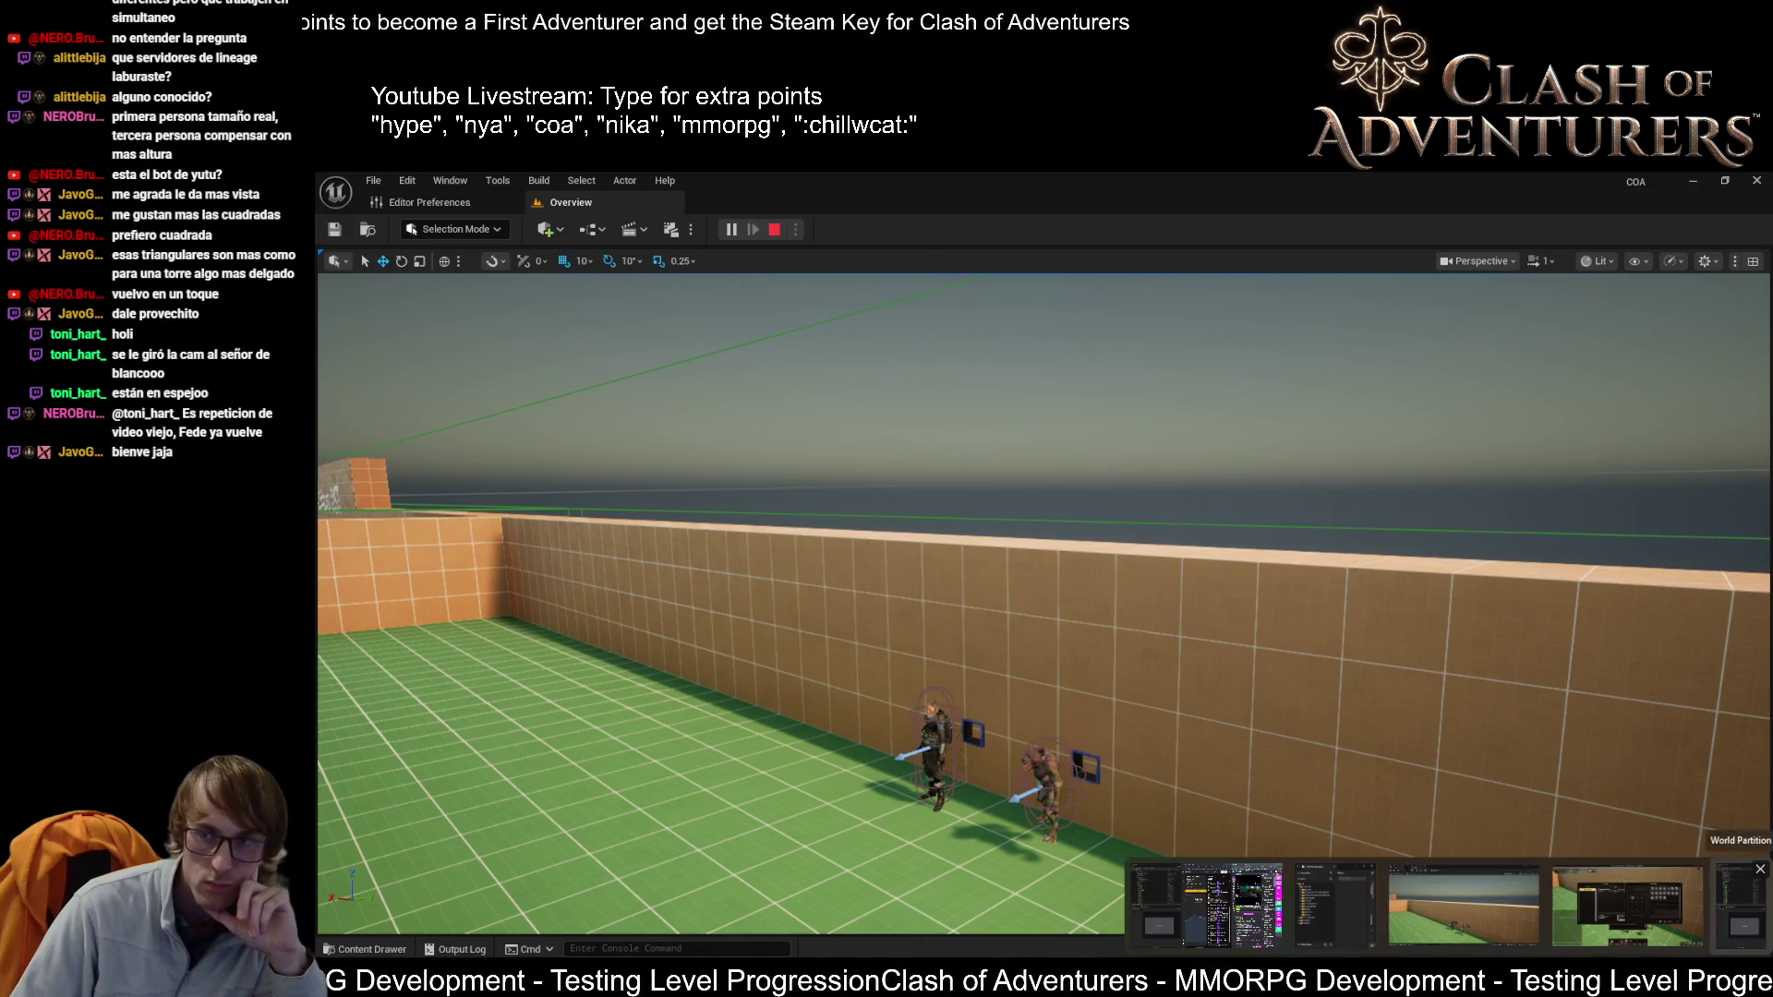
{"action": "key", "text": "alt+Tab"}
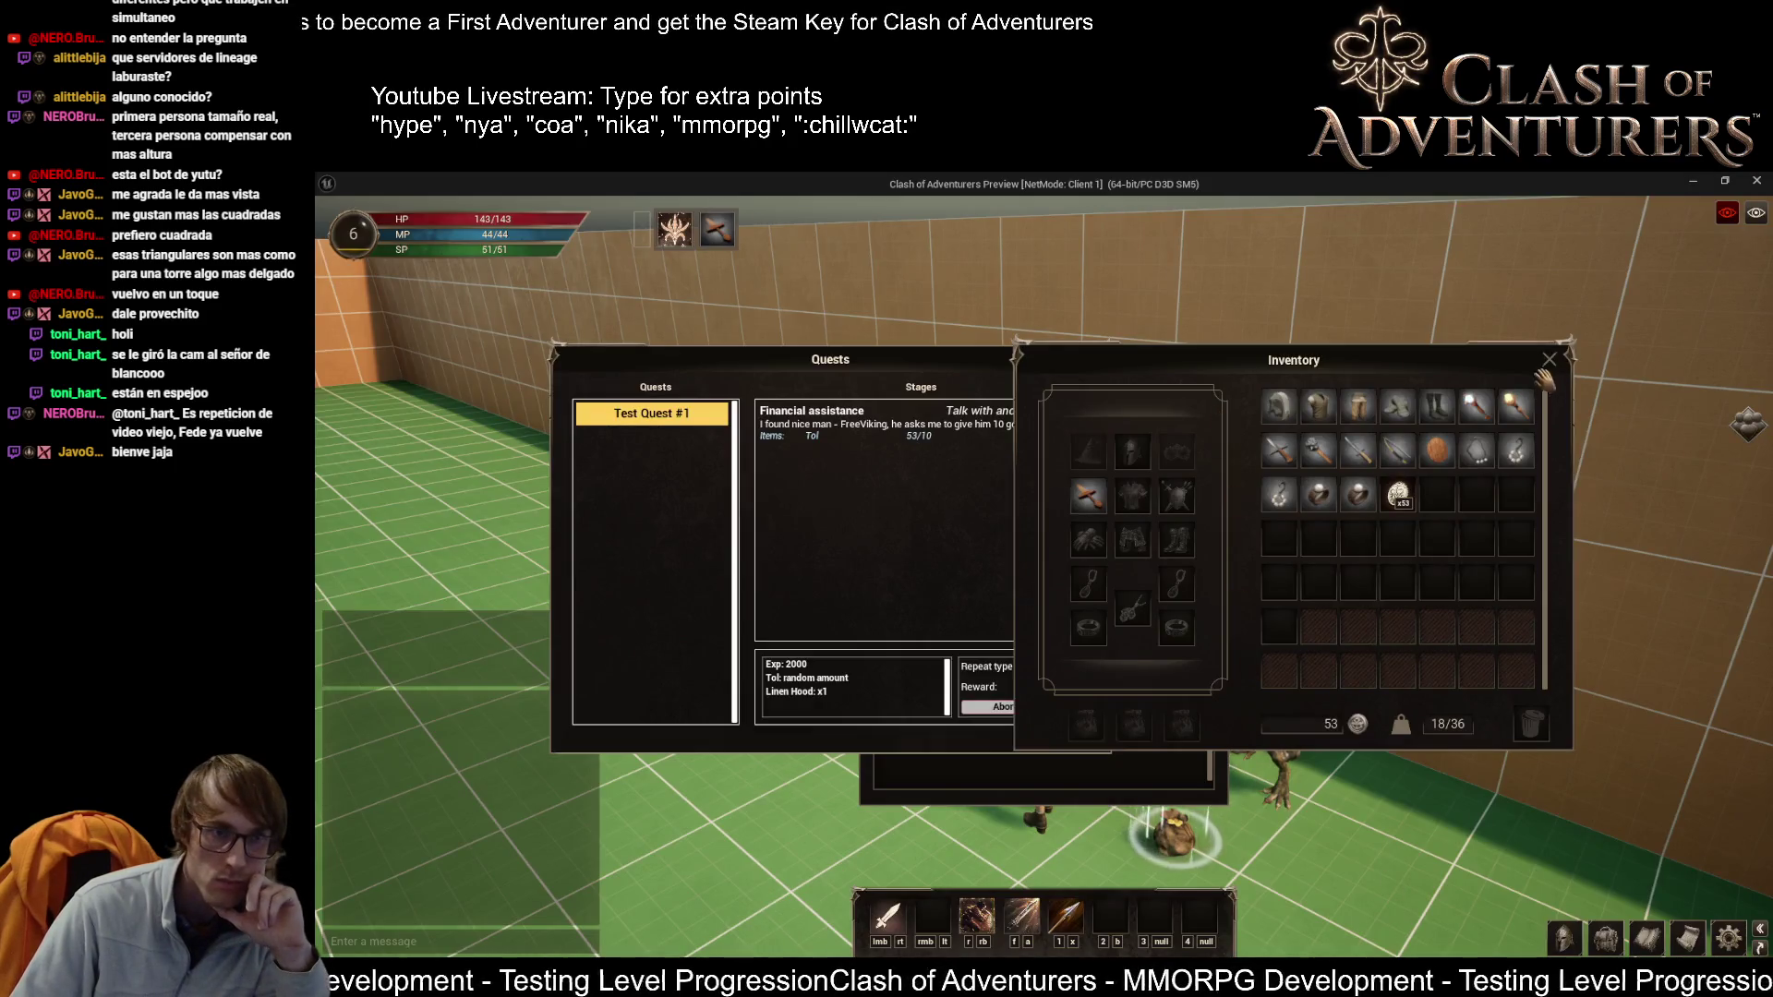
Step: Close the inventory, move the quest log aside, and pick up the 1947 Tol bag
{"action": "left_click", "coordinate": [1550, 359]}
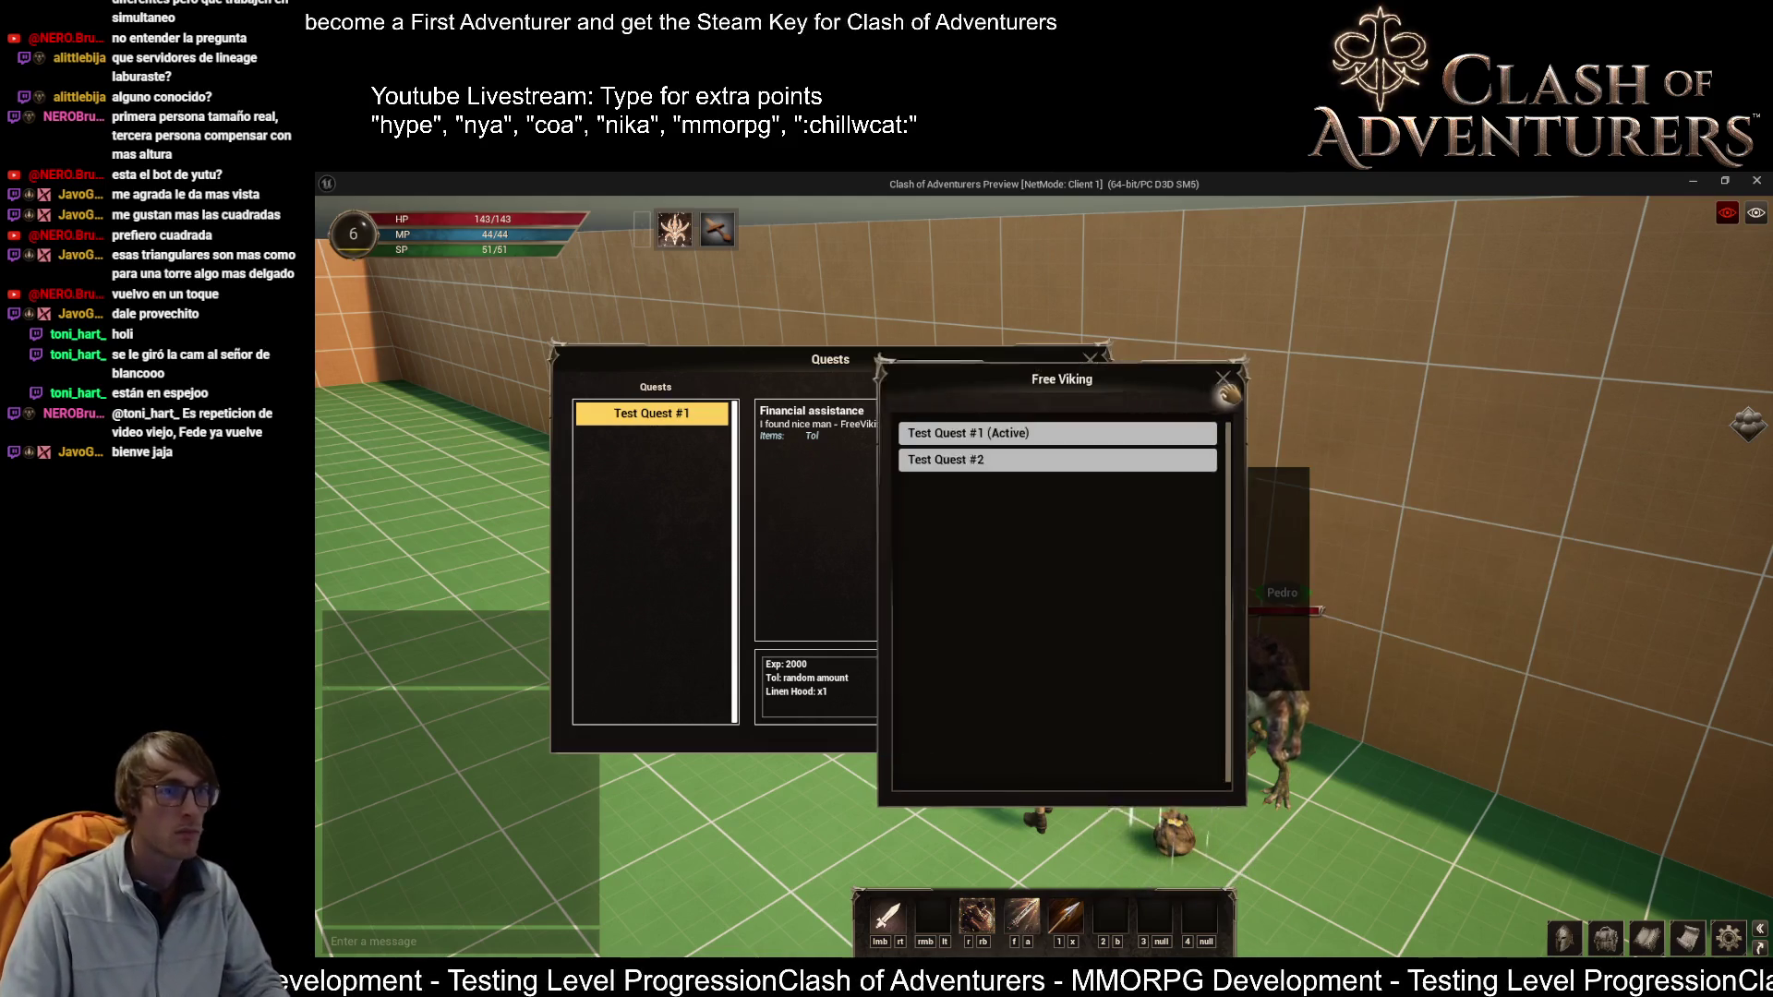
{"action": "left_click", "coordinate": [1242, 386]}
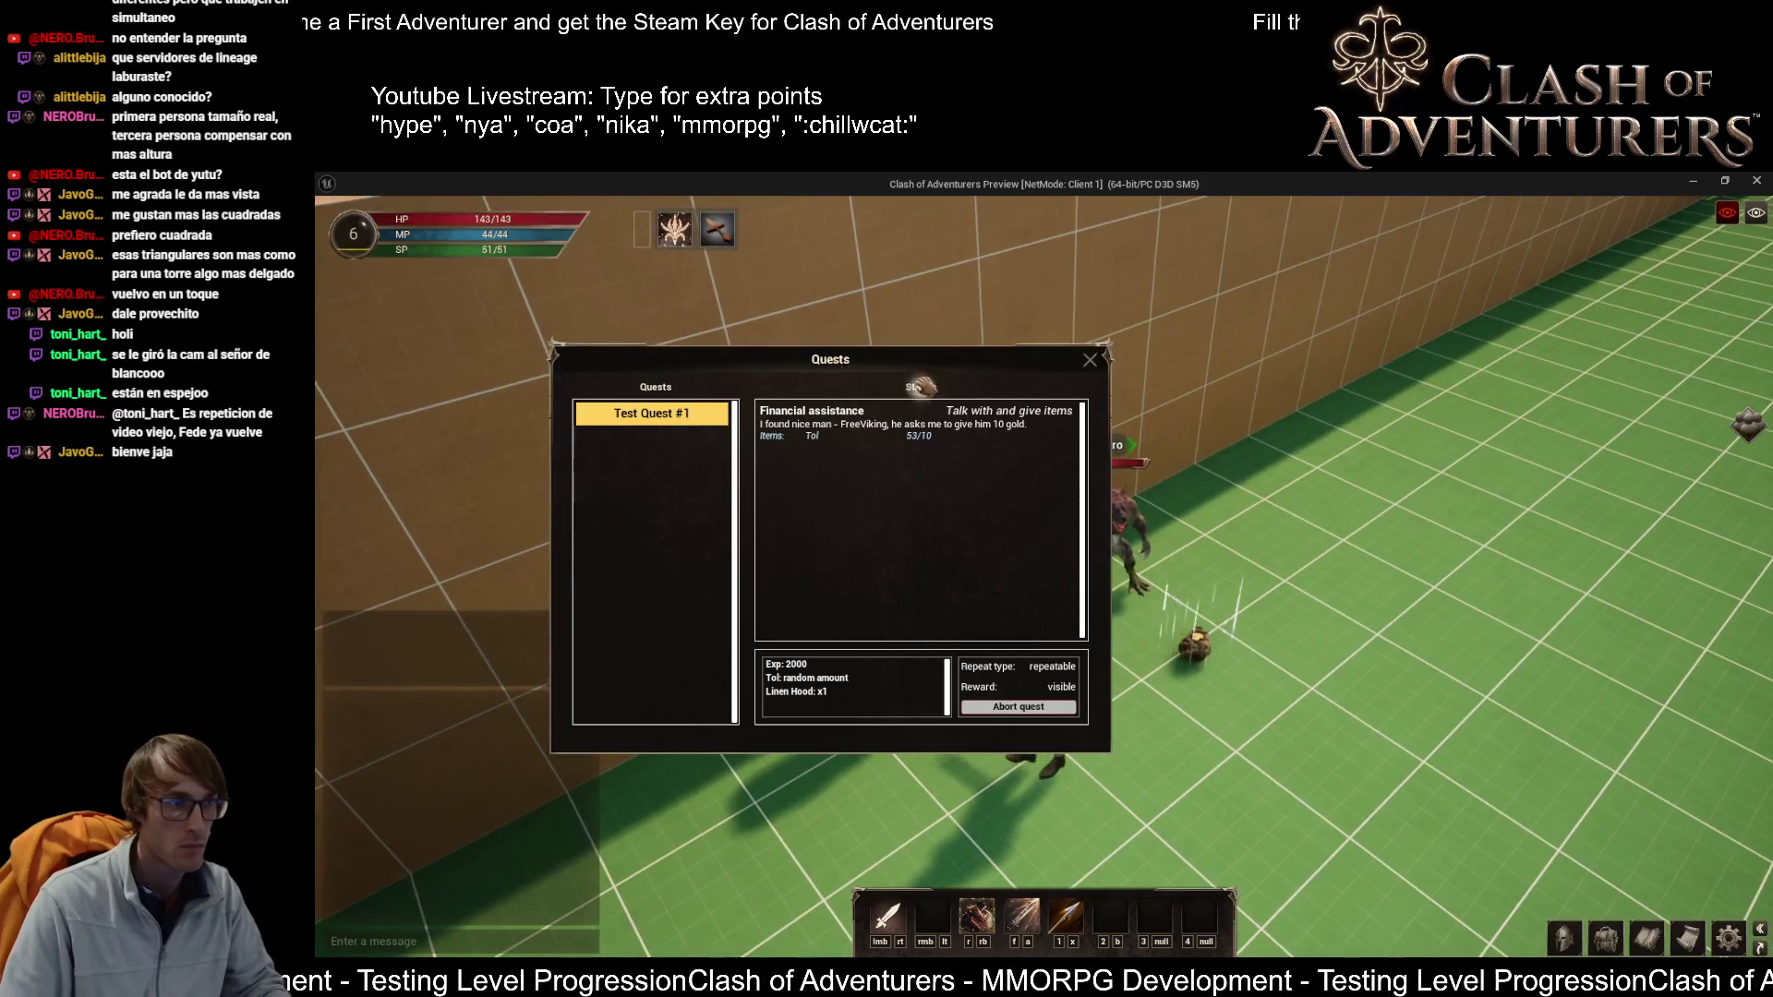
{"action": "left_click_drag", "start_coordinate": [921, 386], "coordinate": [1712, 576]}
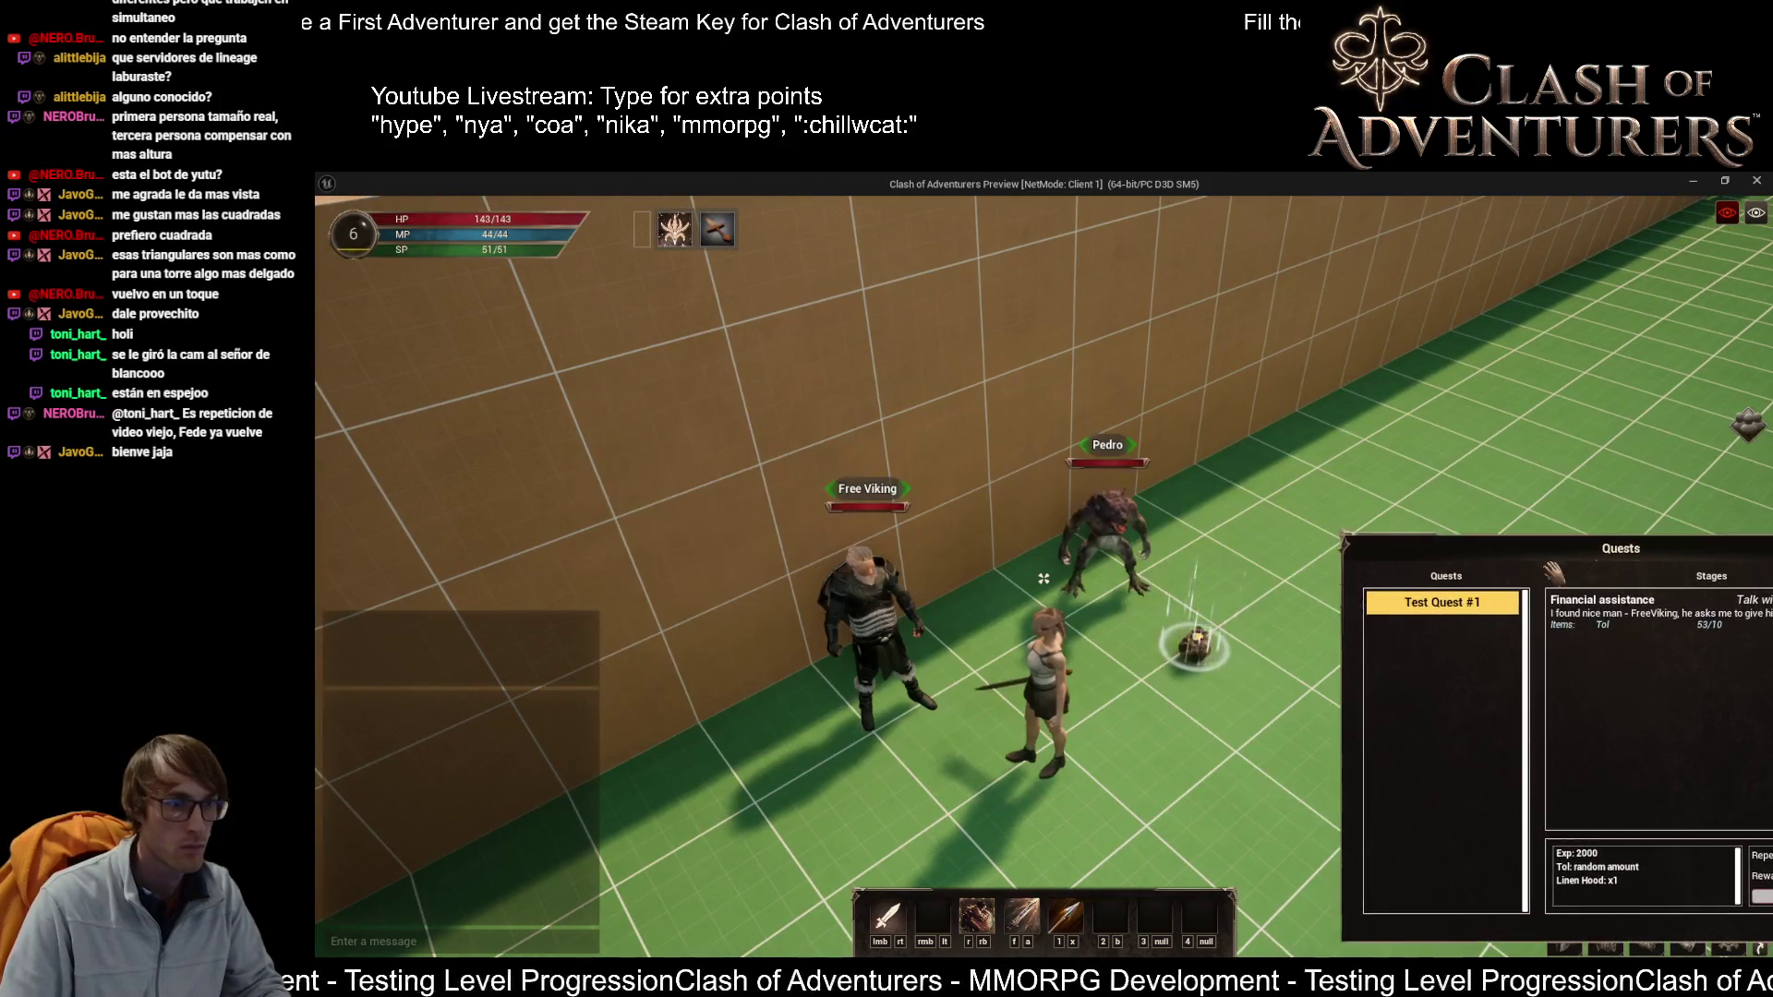
{"action": "left_click", "coordinate": [1041, 577]}
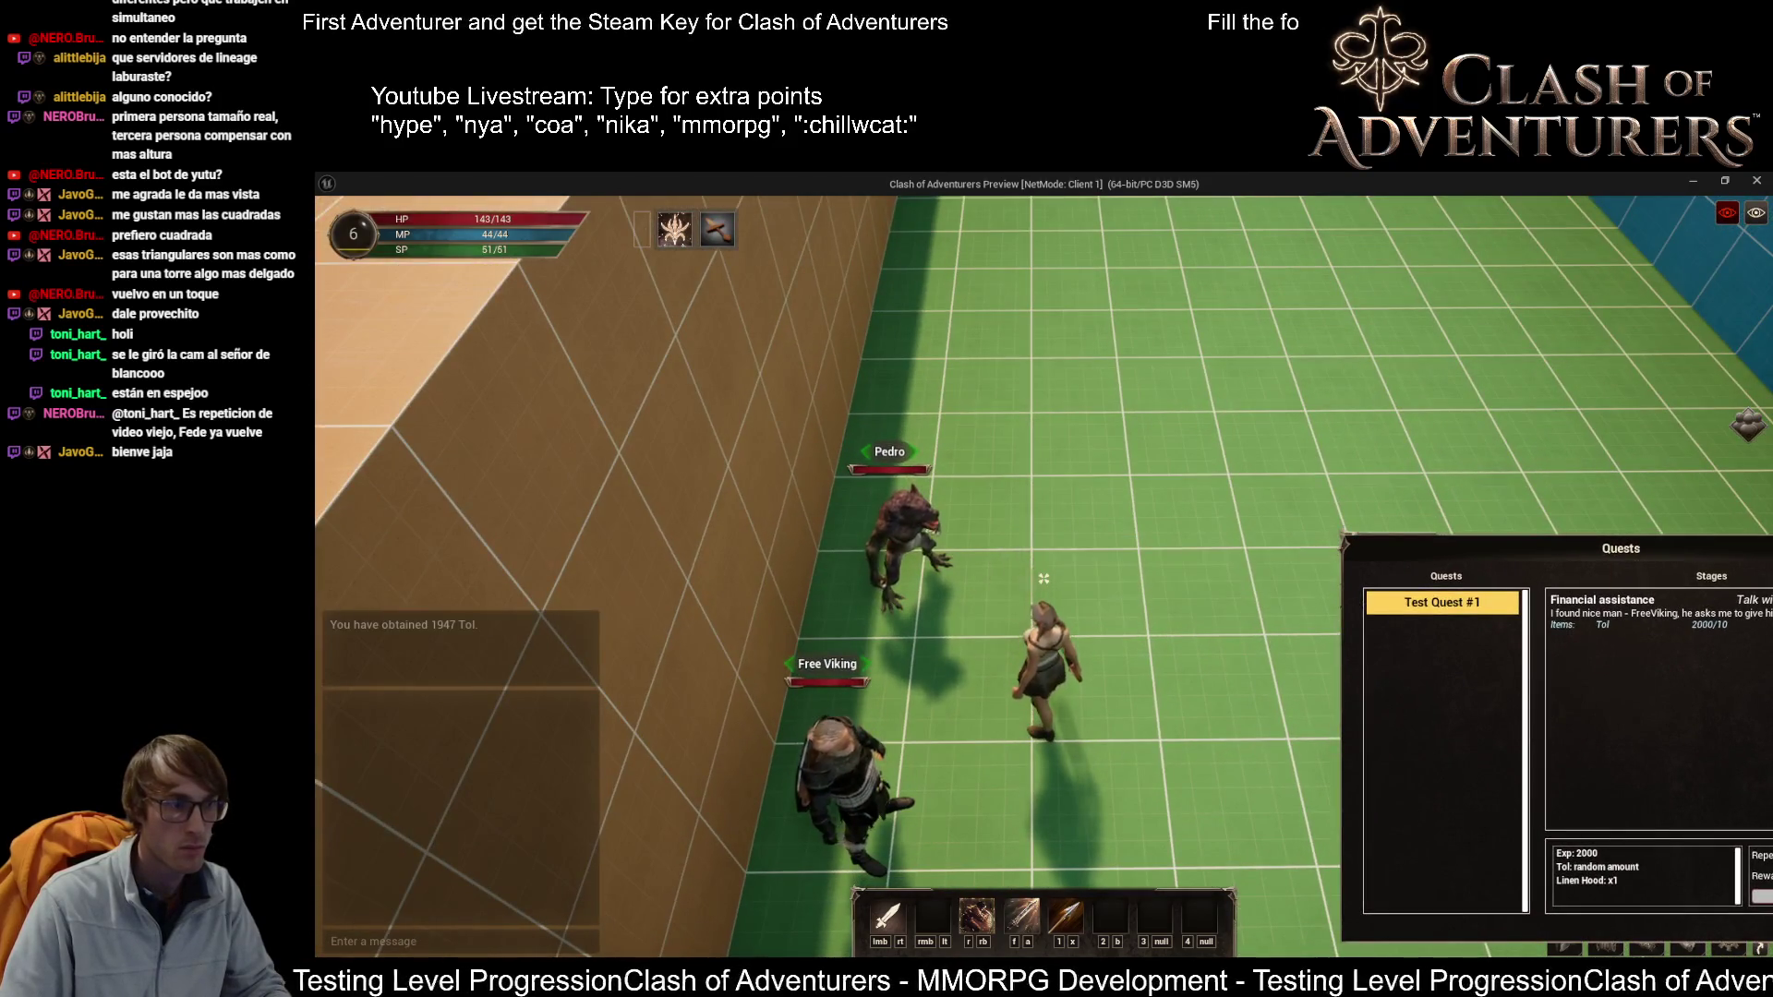
{"action": "left_click", "coordinate": [1042, 578]}
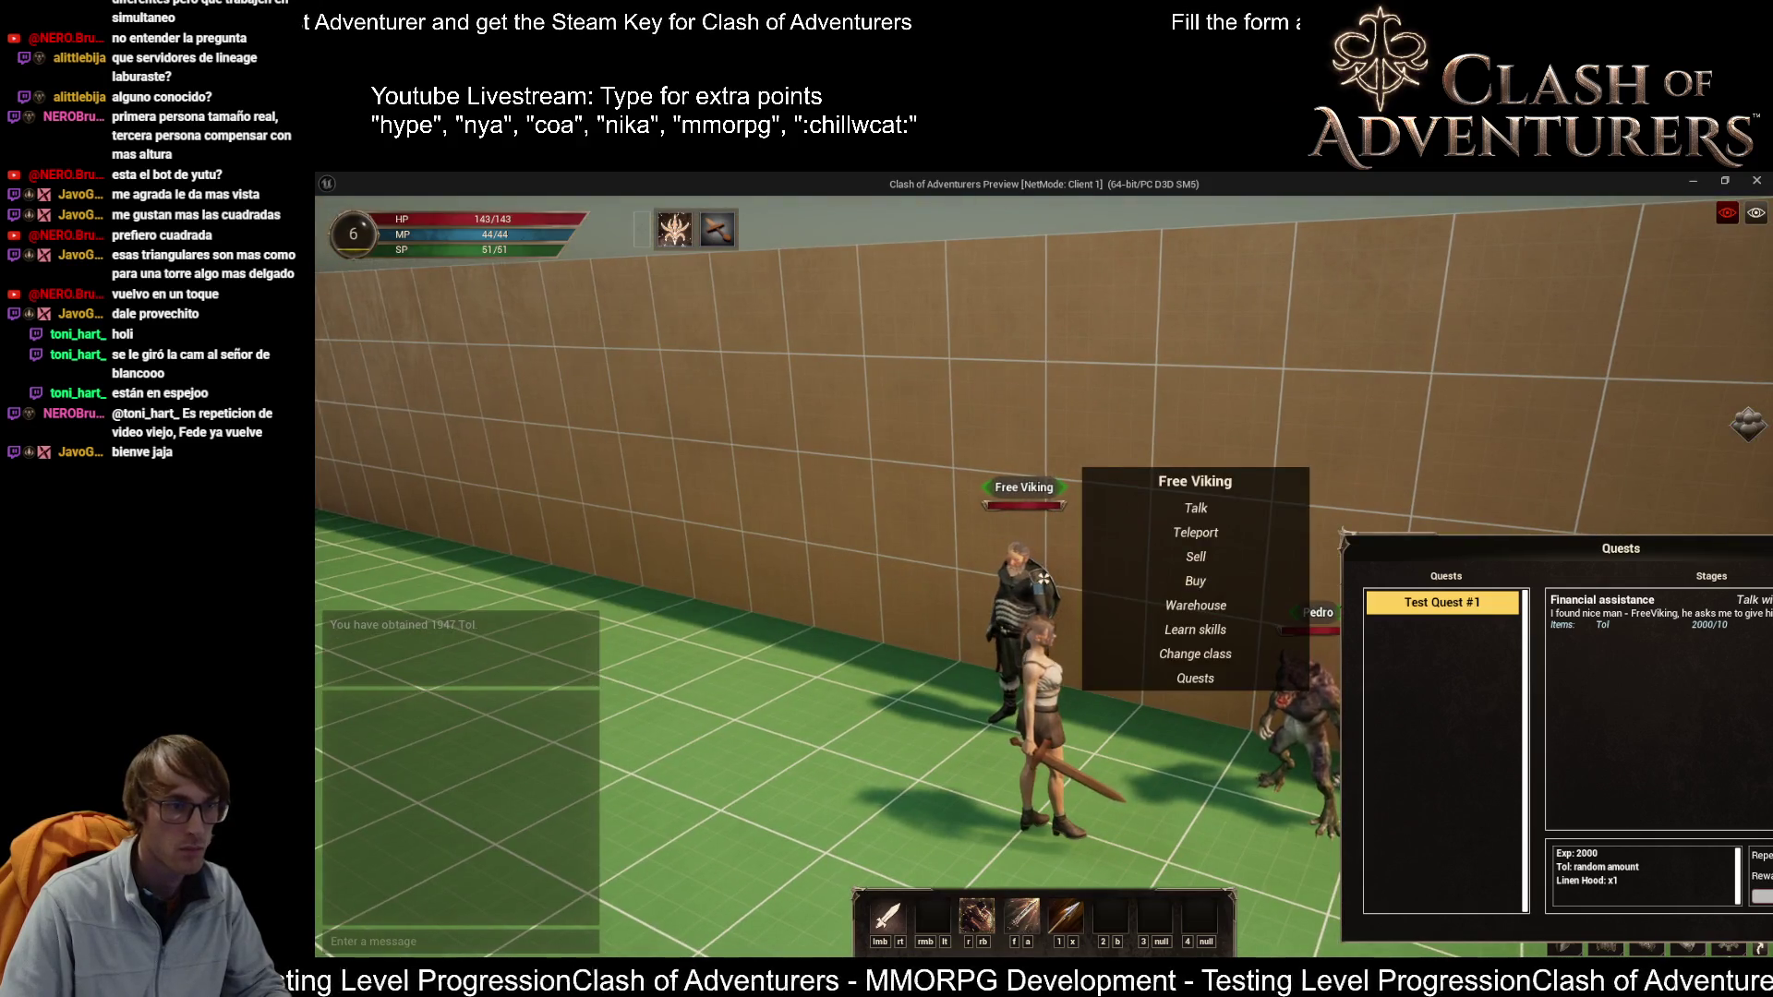
Step: Accept Test Quest #2 from the Free Viking and review both quests in the log
{"action": "left_click", "coordinate": [1193, 678]}
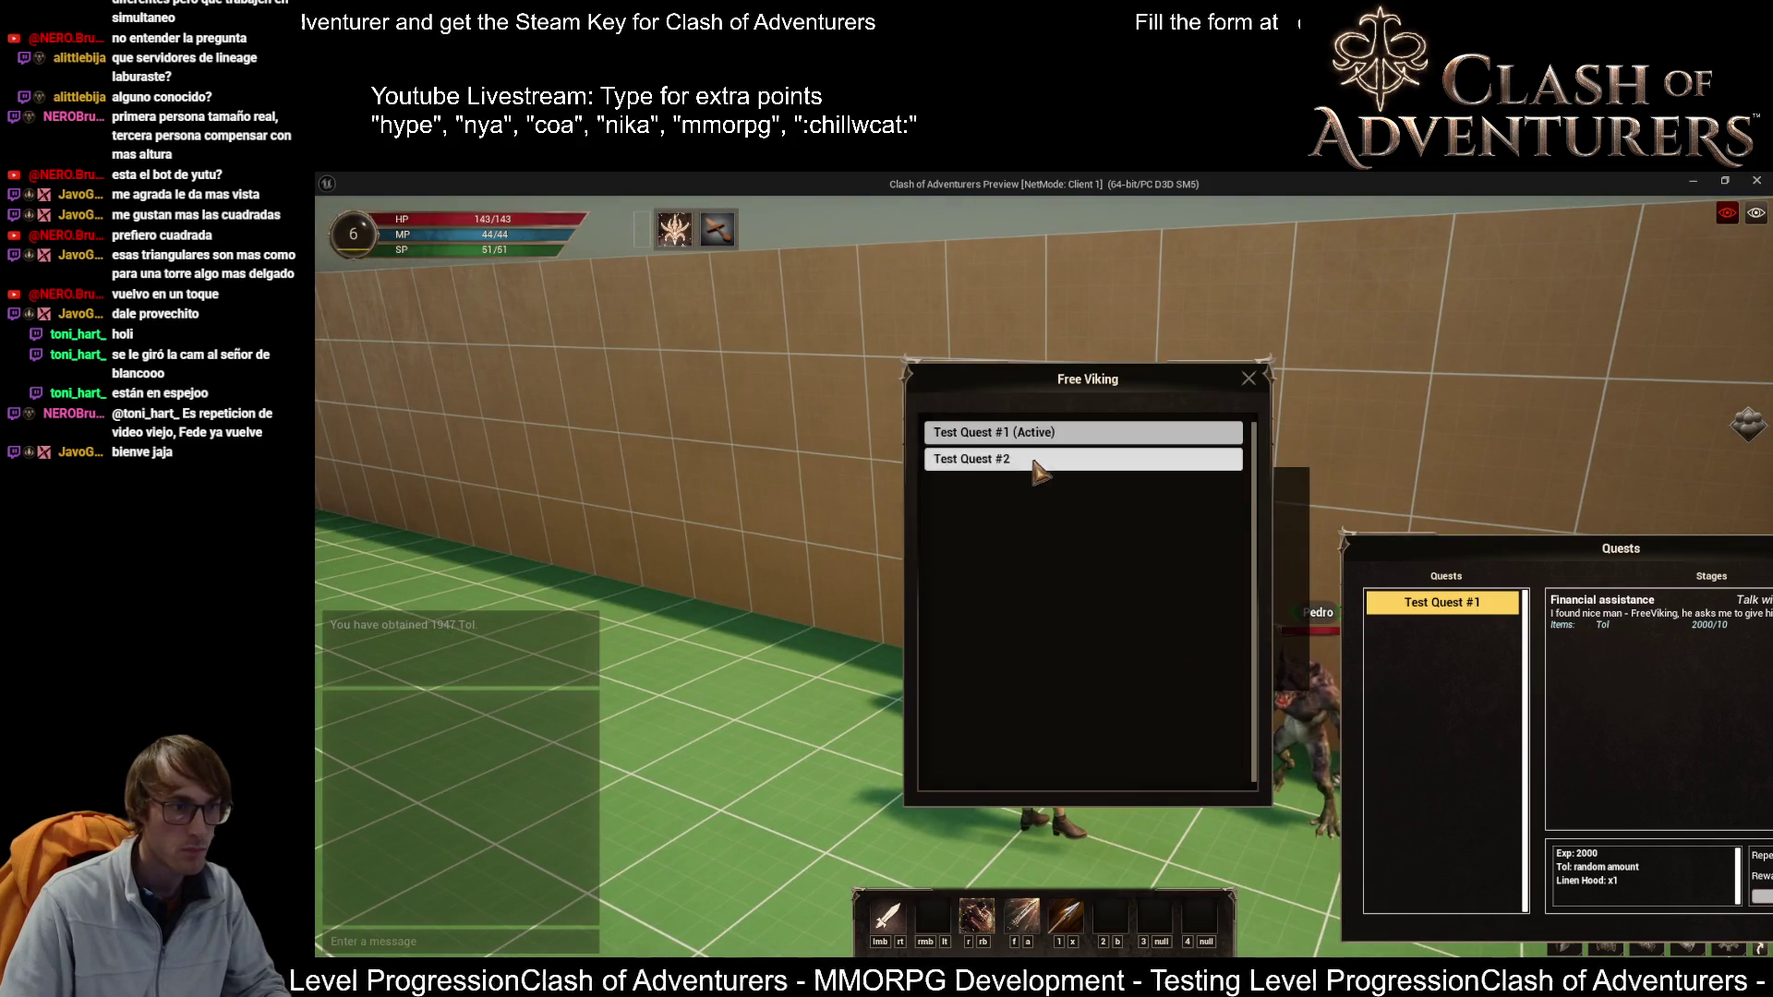
{"action": "left_click", "coordinate": [1053, 459]}
{"action": "left_click", "coordinate": [1029, 494]}
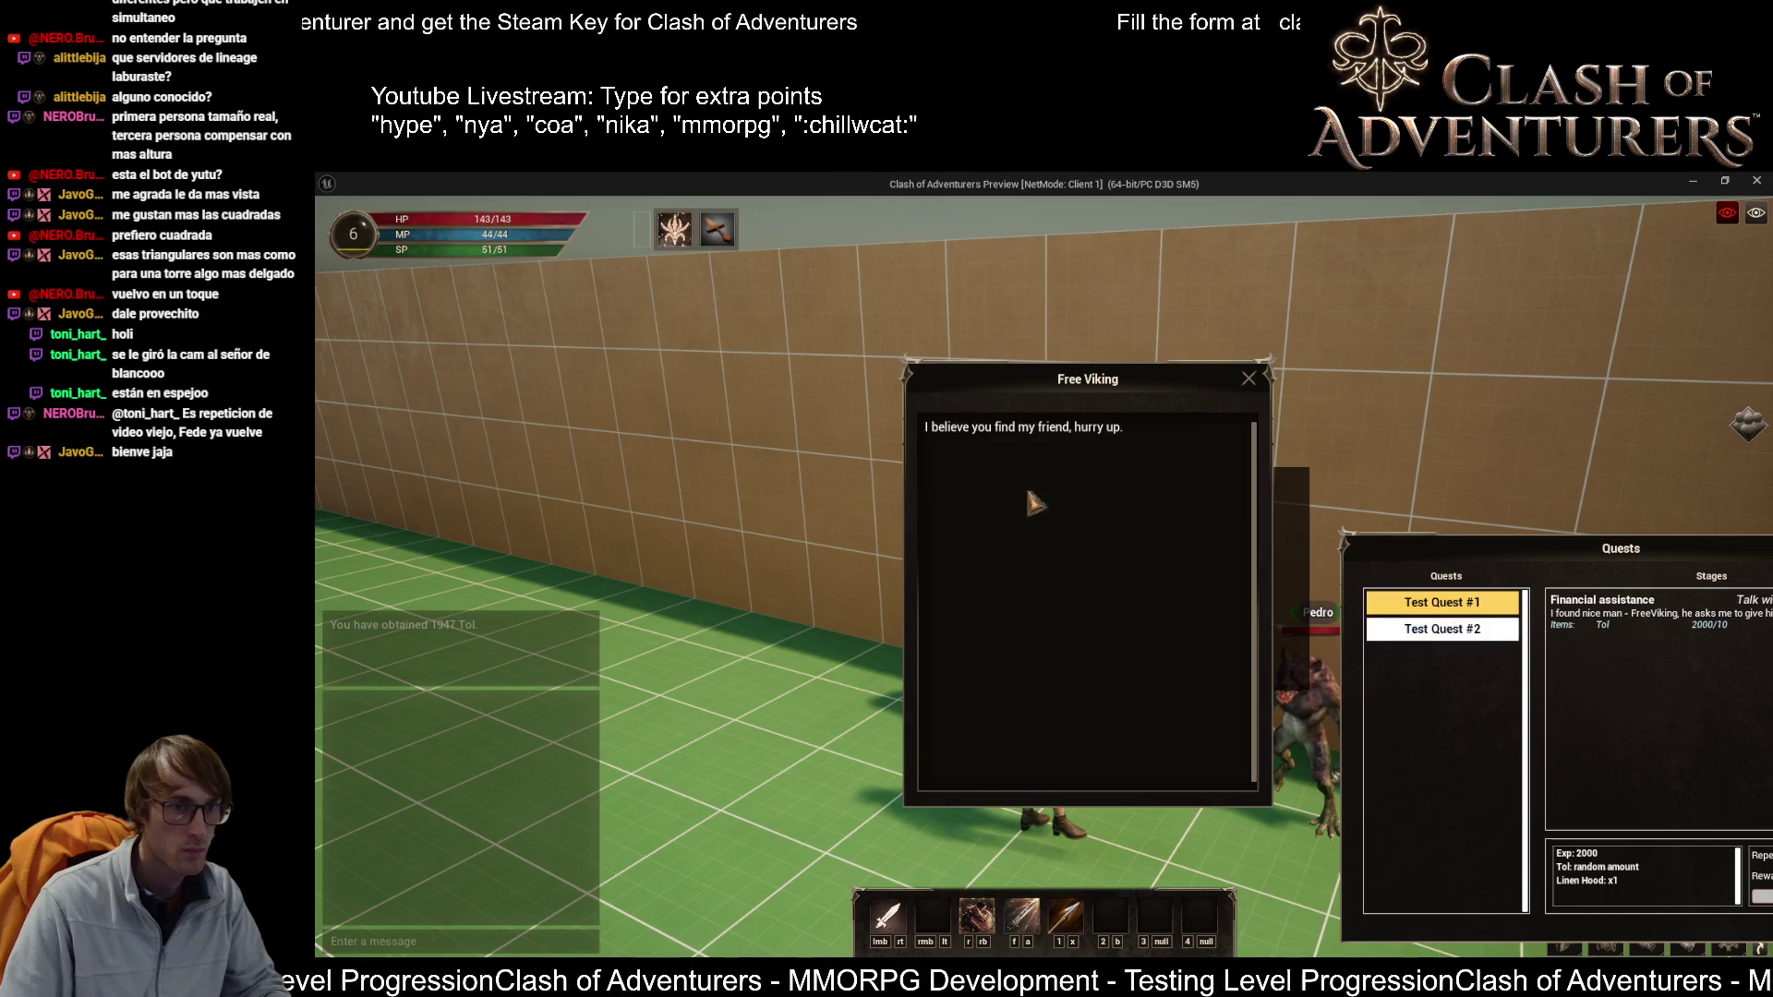
{"action": "left_click", "coordinate": [1472, 633]}
{"action": "left_click", "coordinate": [1459, 609]}
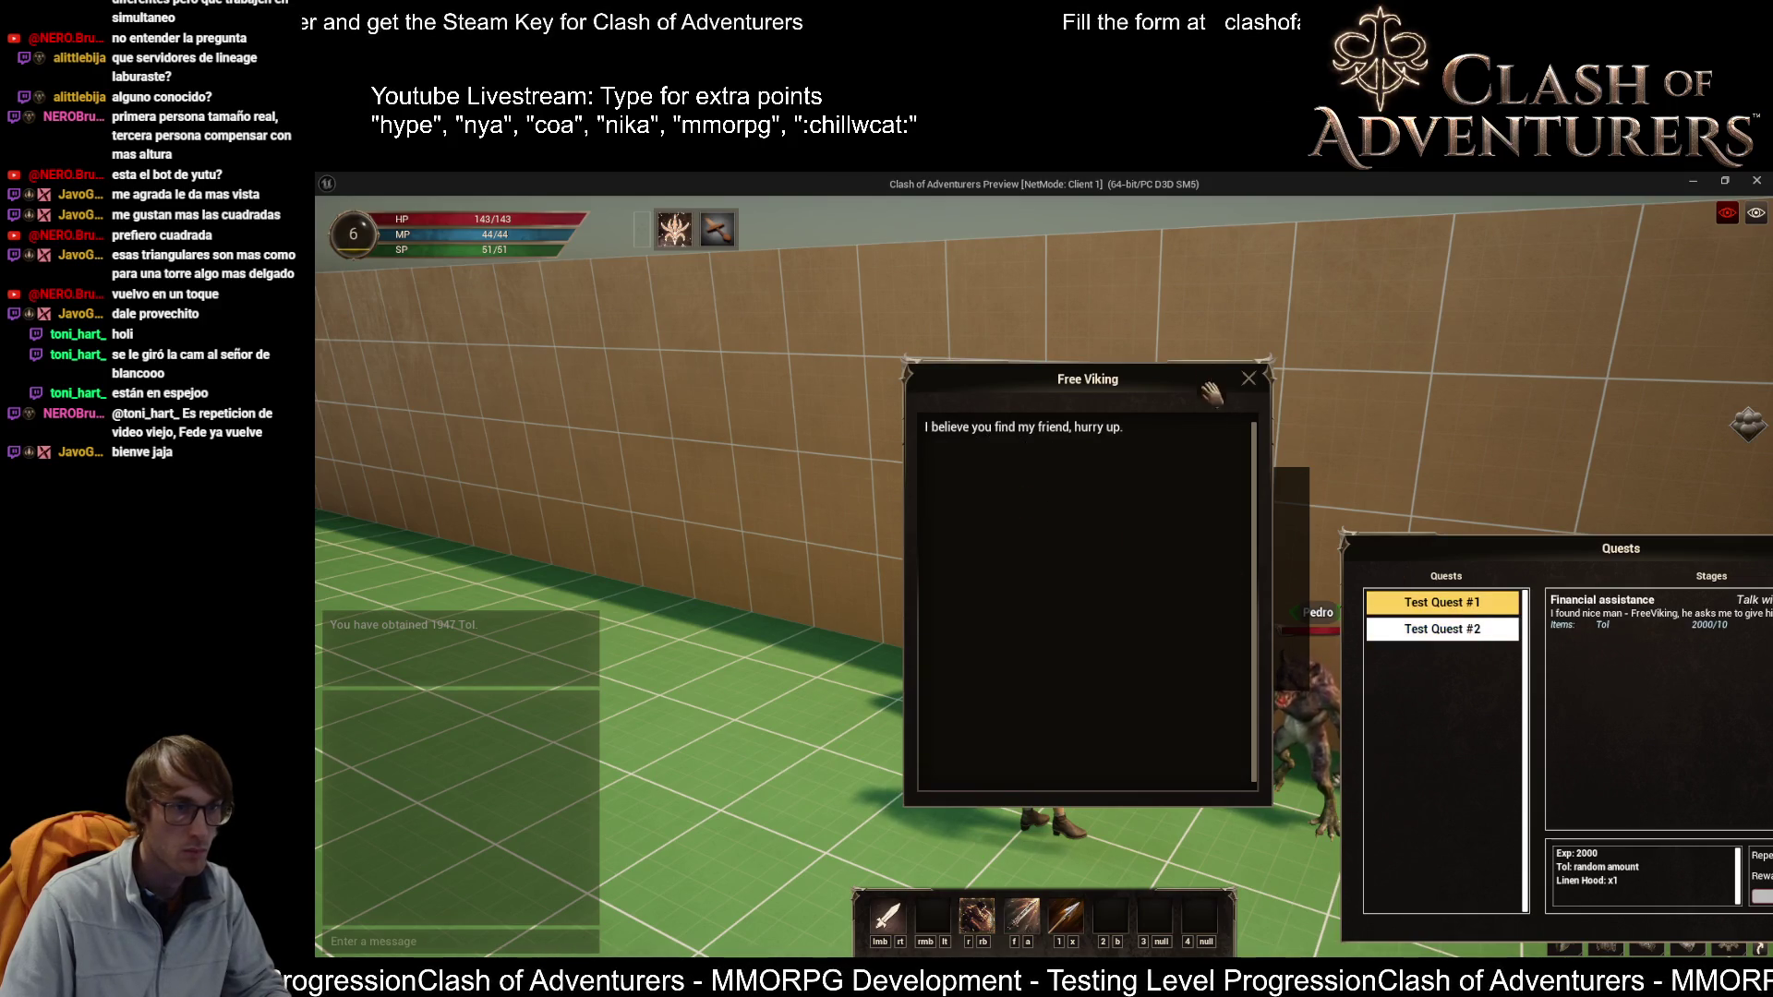
{"action": "left_click", "coordinate": [1248, 379]}
Step: Give the Free Viking 10 gold for the first quest and rearrange the quest windows
{"action": "left_click", "coordinate": [1090, 471]}
{"action": "left_click", "coordinate": [1192, 680]}
{"action": "left_click", "coordinate": [1123, 458]}
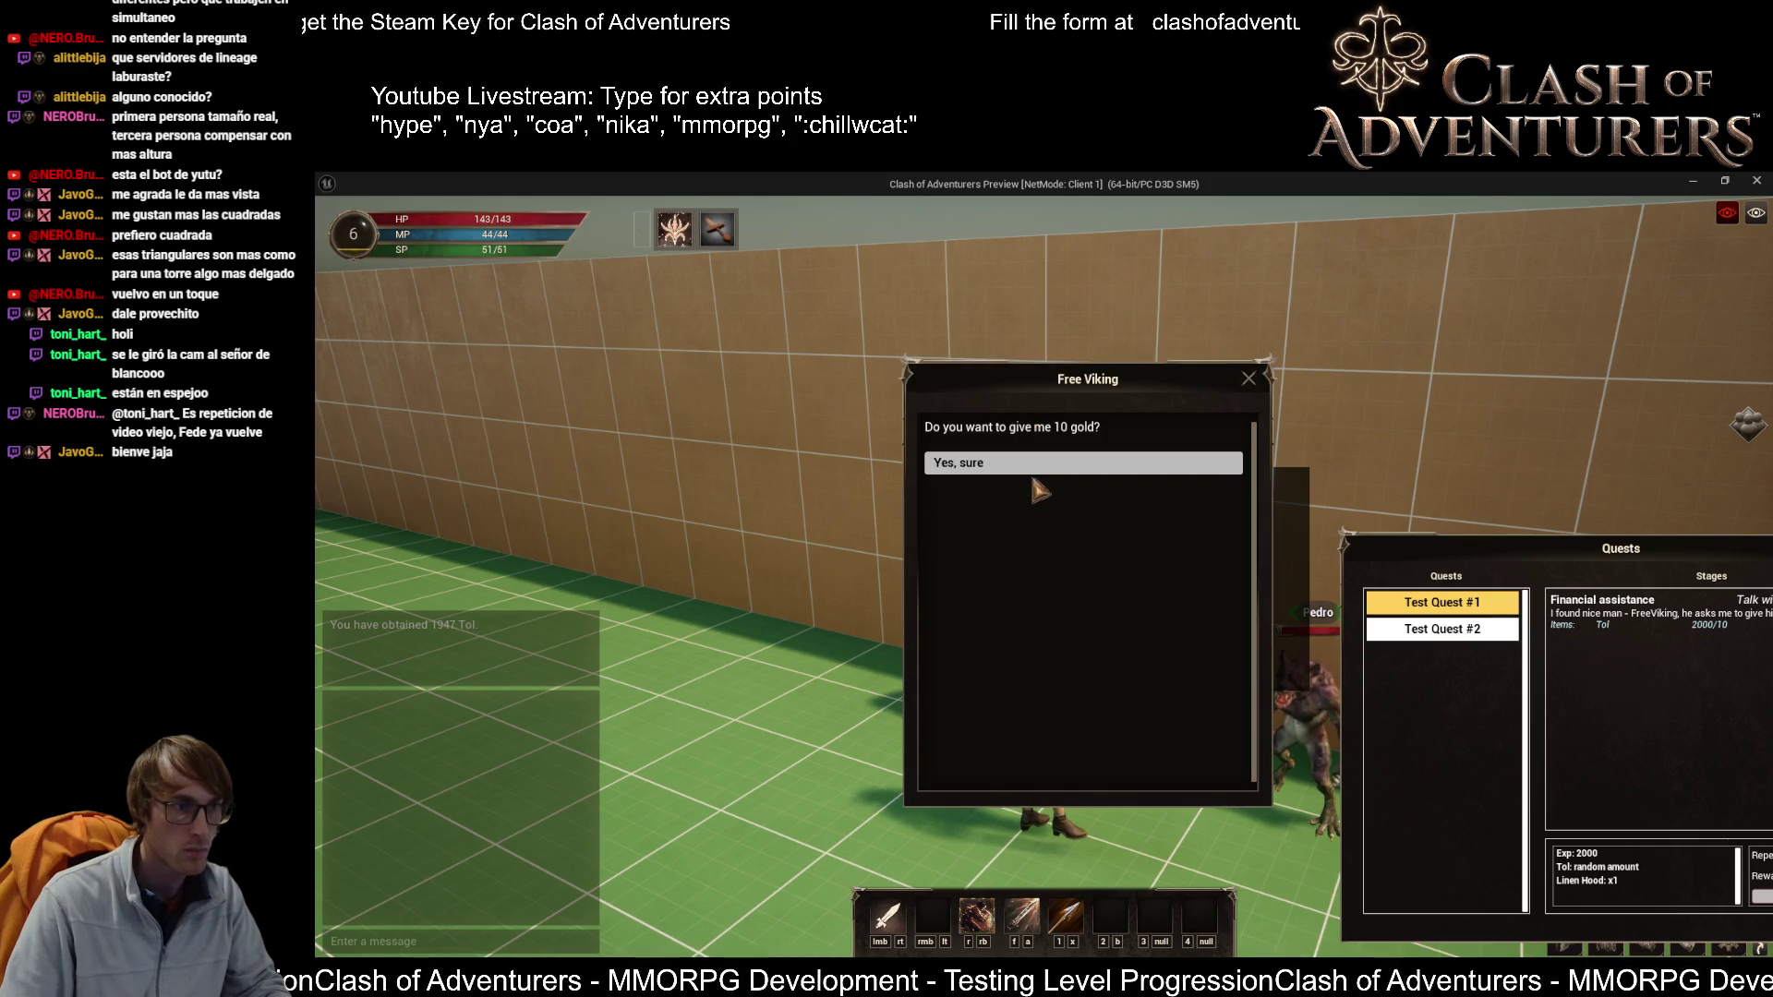
{"action": "left_click", "coordinate": [1053, 466]}
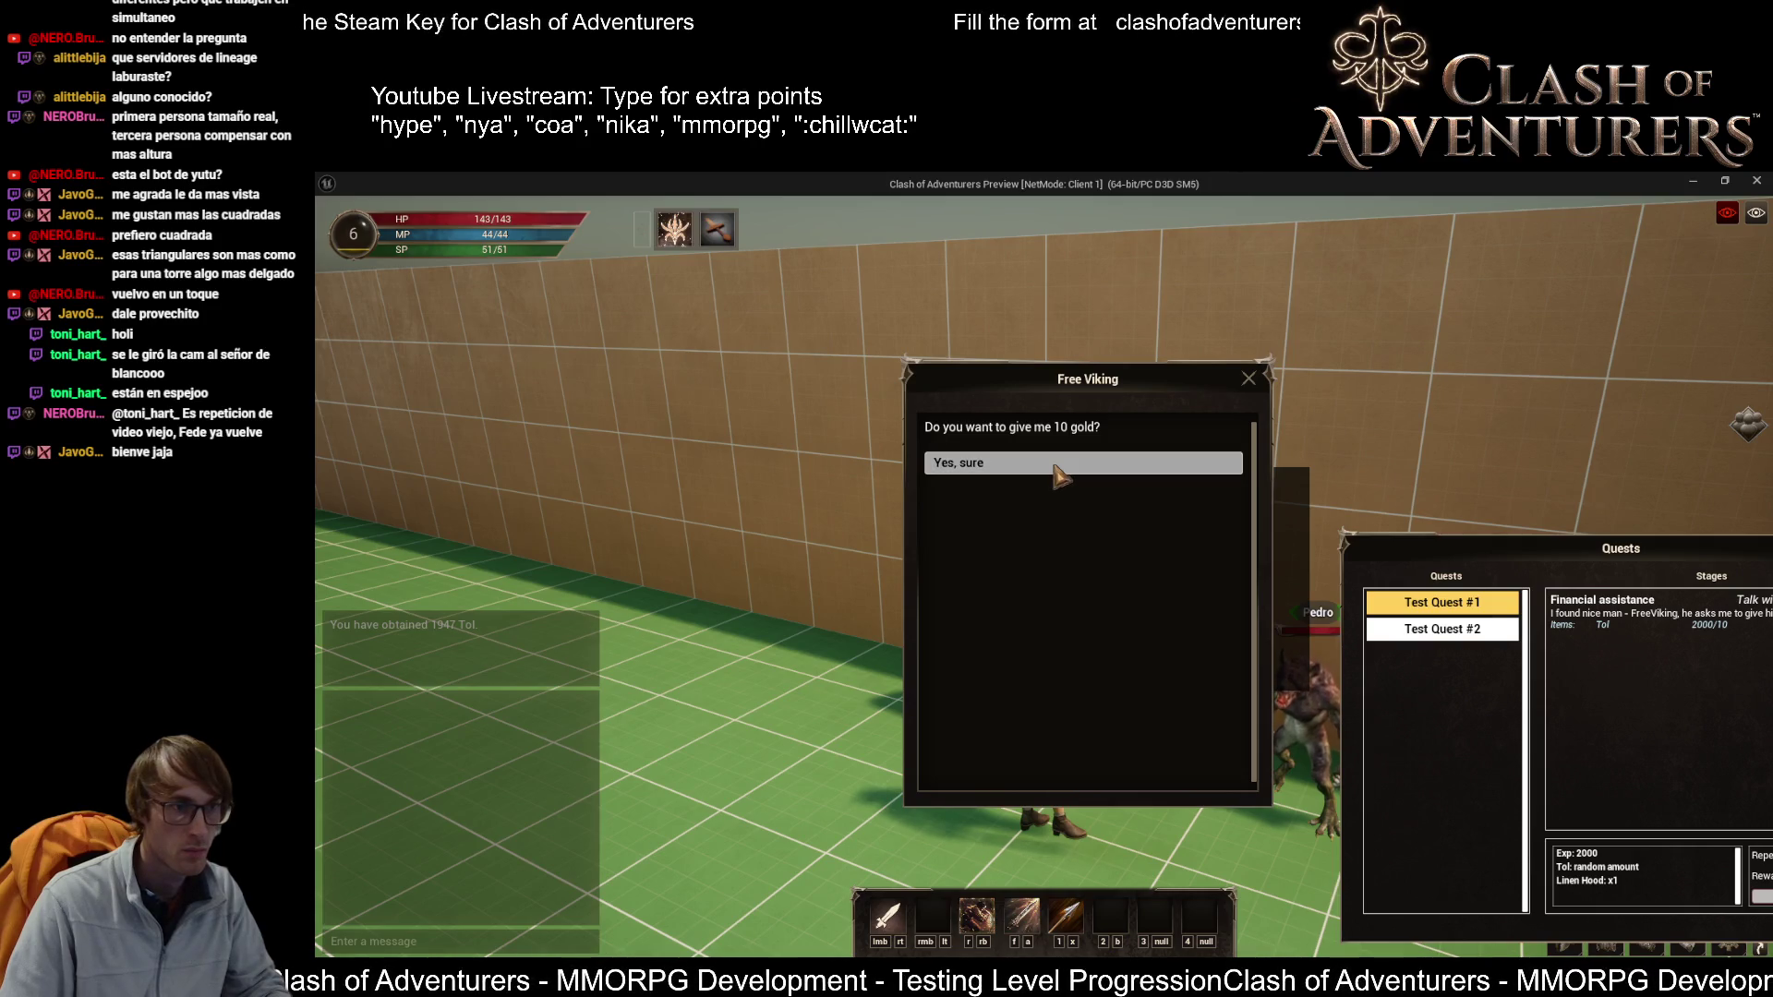
{"action": "mouse_move", "coordinate": [1622, 552]}
{"action": "left_mouse_down"}
{"action": "mouse_move", "coordinate": [1455, 449]}
{"action": "mouse_move", "coordinate": [1451, 495]}
{"action": "mouse_move", "coordinate": [1491, 498]}
{"action": "left_mouse_up"}
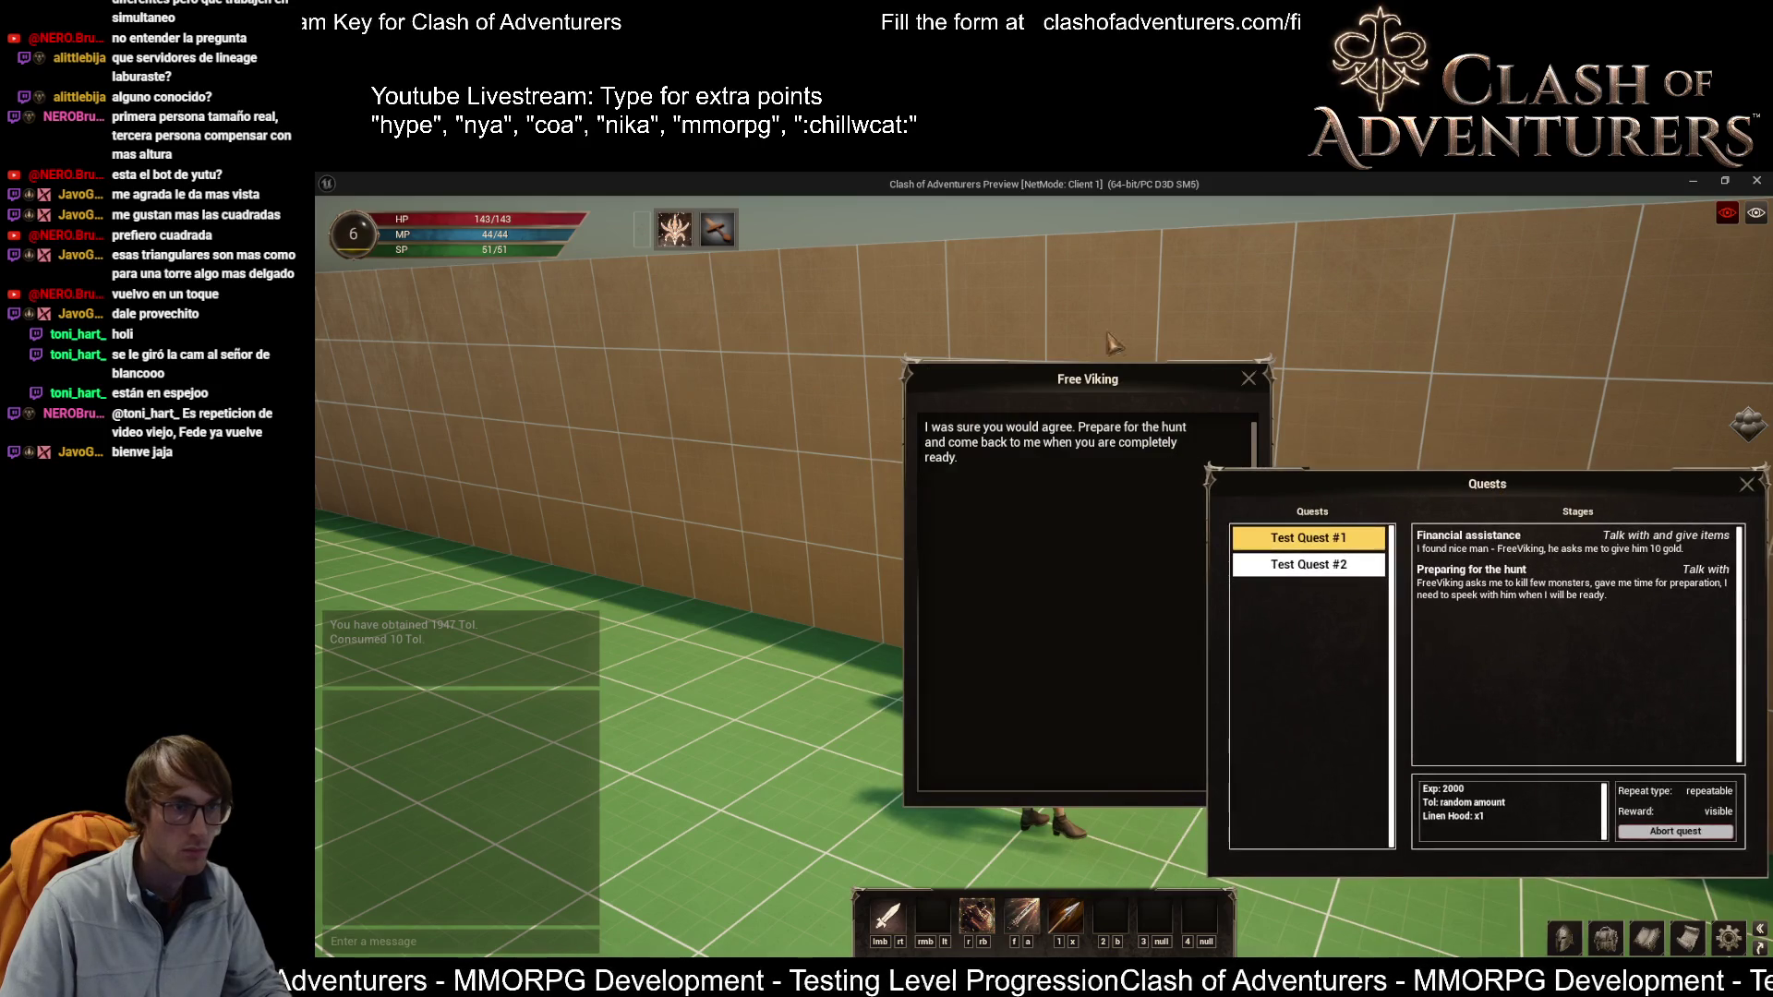
{"action": "left_click_drag", "start_coordinate": [1156, 386], "coordinate": [750, 339]}
{"action": "mouse_move", "coordinate": [1570, 490]}
{"action": "left_mouse_down"}
{"action": "mouse_move", "coordinate": [1367, 417]}
{"action": "mouse_move", "coordinate": [1413, 328]}
{"action": "mouse_move", "coordinate": [1392, 340]}
{"action": "mouse_move", "coordinate": [1421, 338]}
{"action": "left_mouse_up"}
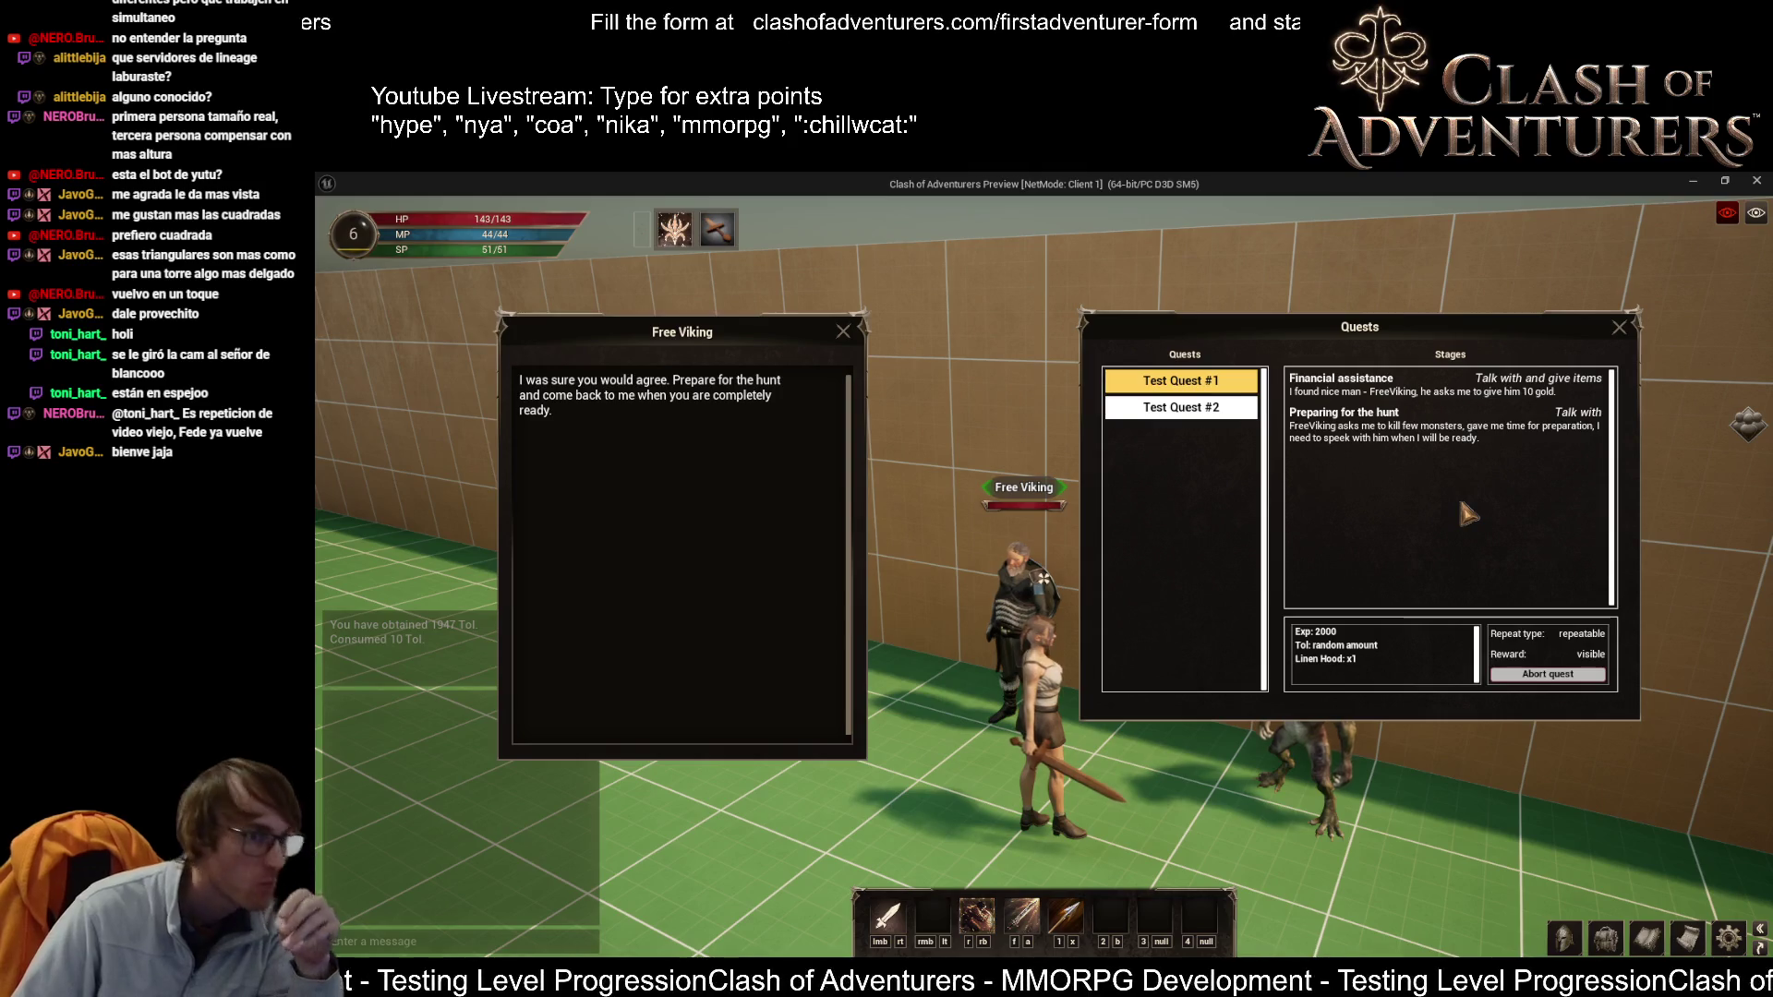
Step: Abort Test Quest #2 and Test Quest #1, then close the quest log
{"action": "left_click", "coordinate": [1228, 411]}
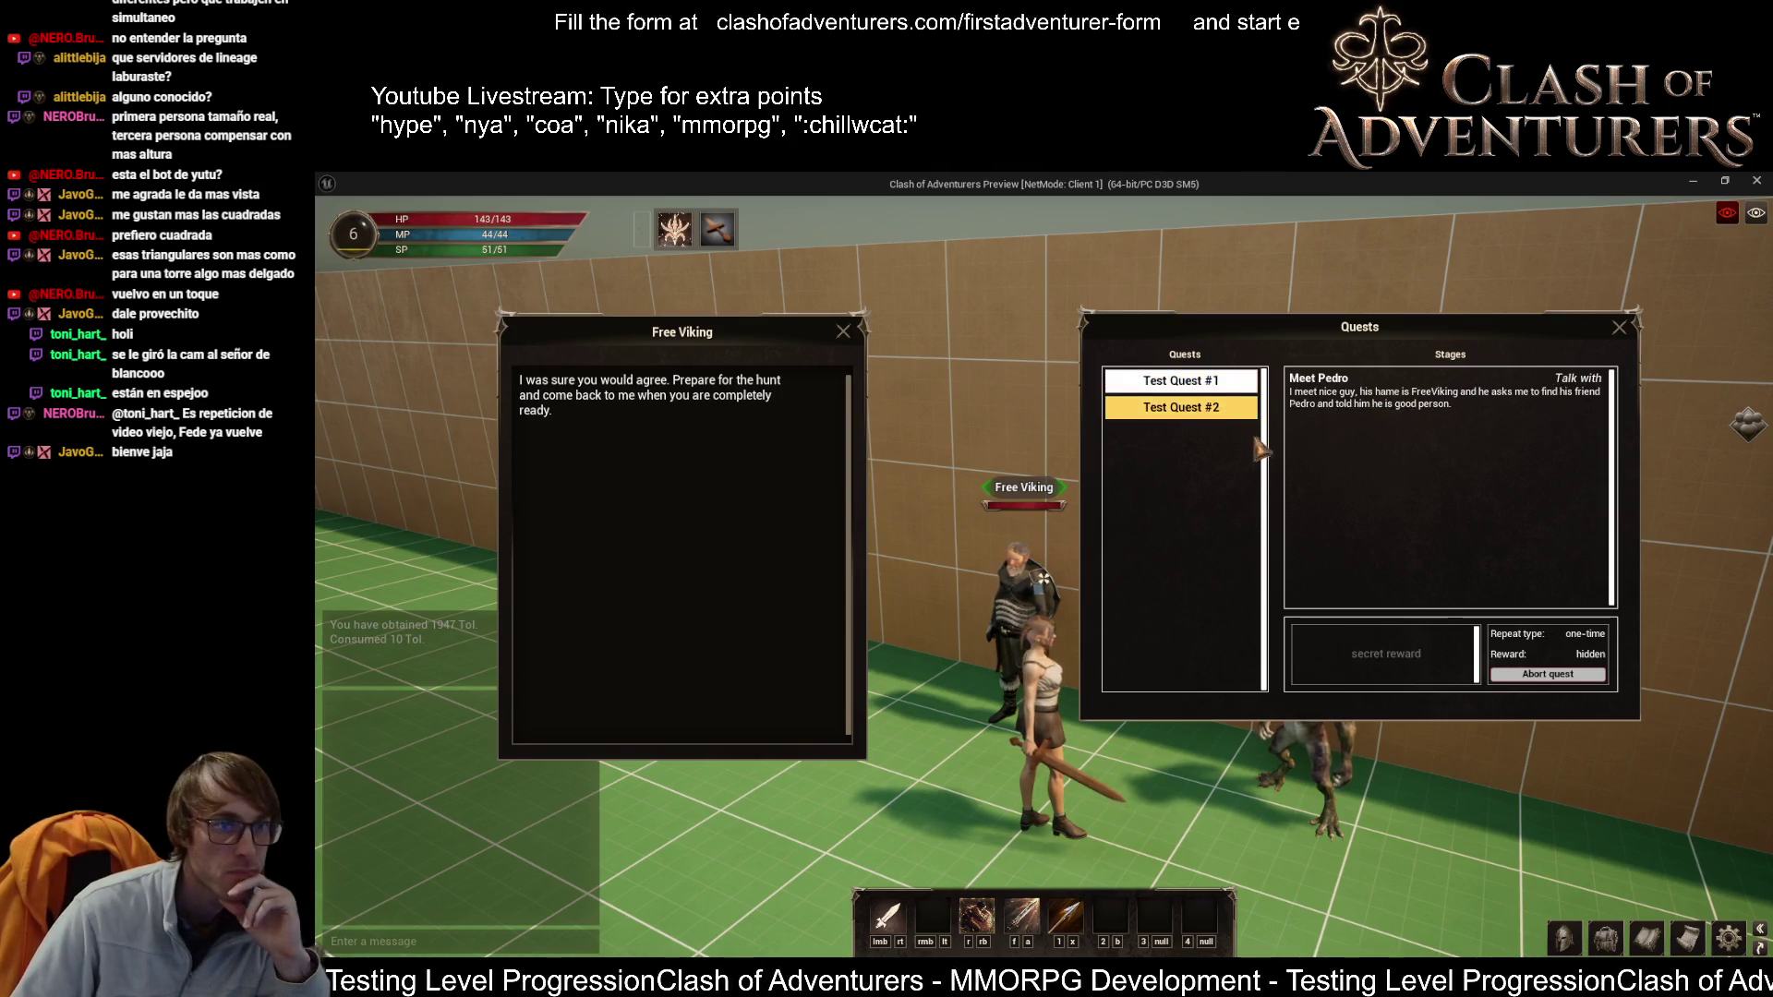
{"action": "left_click", "coordinate": [1559, 677]}
{"action": "left_click", "coordinate": [1552, 674]}
{"action": "left_click", "coordinate": [1620, 327]}
Step: Run the character across the floor, then stop the play-in-editor session
{"action": "right_click", "coordinate": [1044, 581]}
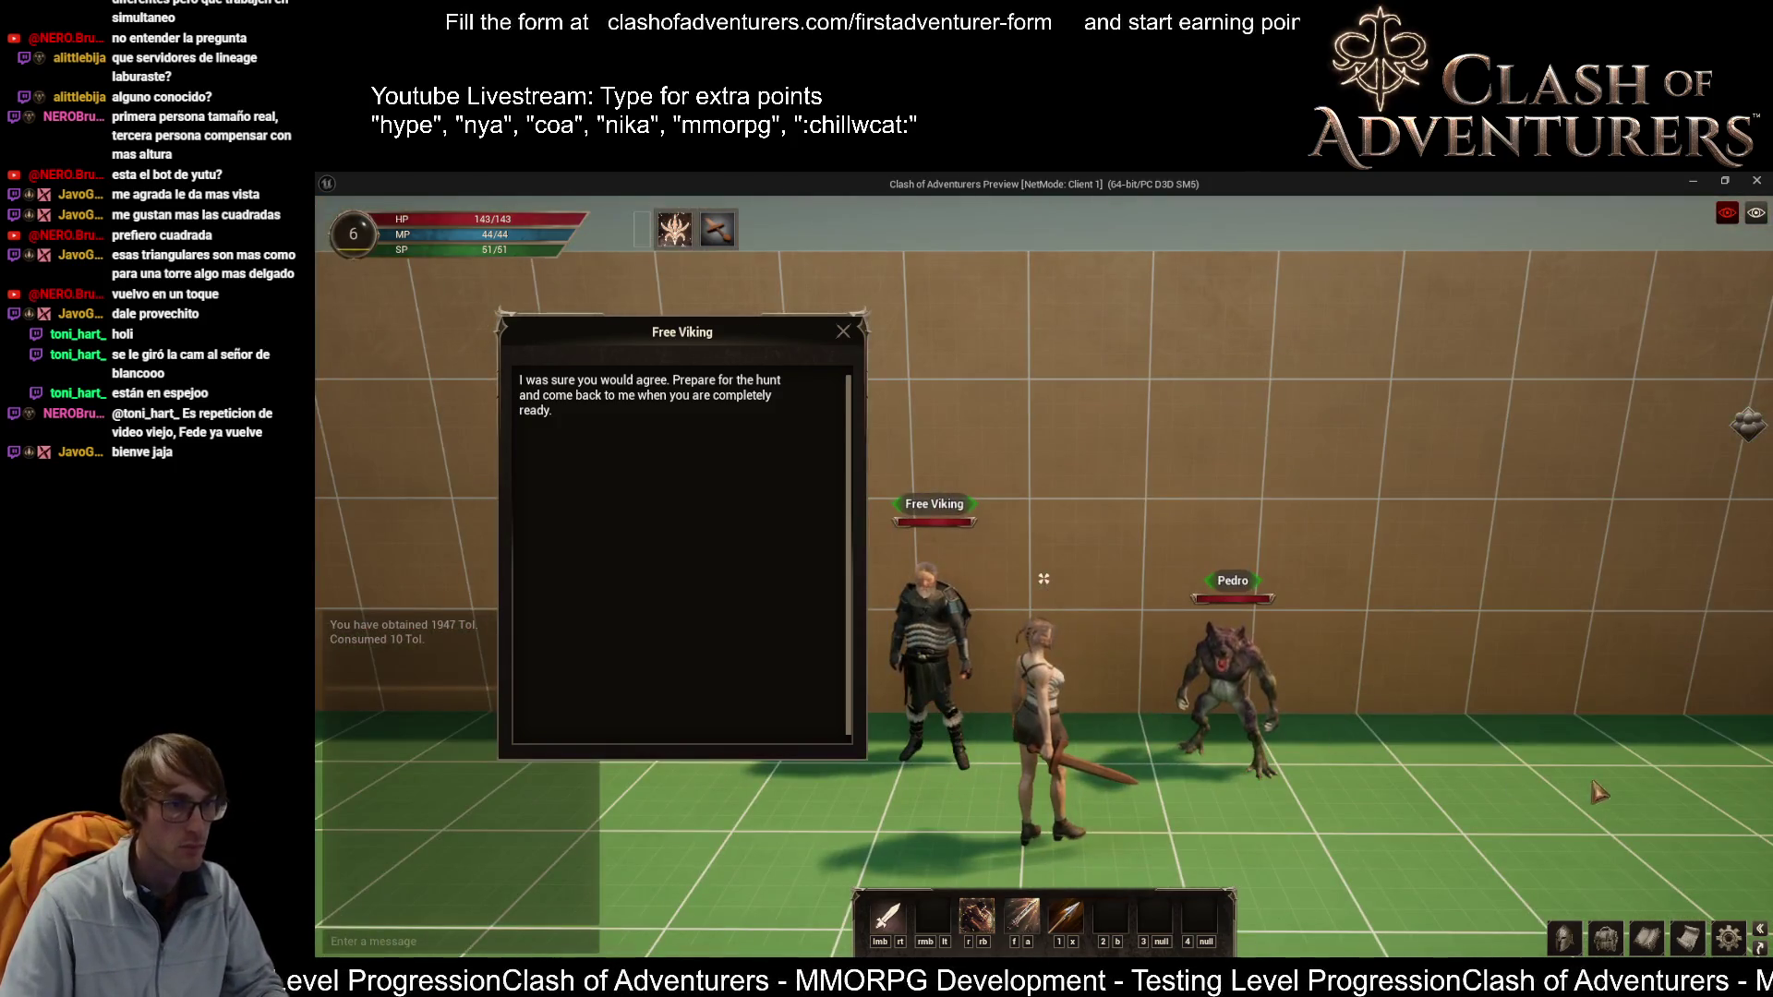
{"action": "mouse_move", "coordinate": [1044, 582]}
{"action": "left_mouse_down"}
{"action": "mouse_move", "coordinate": [849, 582]}
{"action": "mouse_move", "coordinate": [1182, 578]}
{"action": "left_mouse_up"}
{"action": "left_click_drag", "start_coordinate": [1043, 578], "coordinate": [1081, 599]}
{"action": "key", "text": "Escape"}
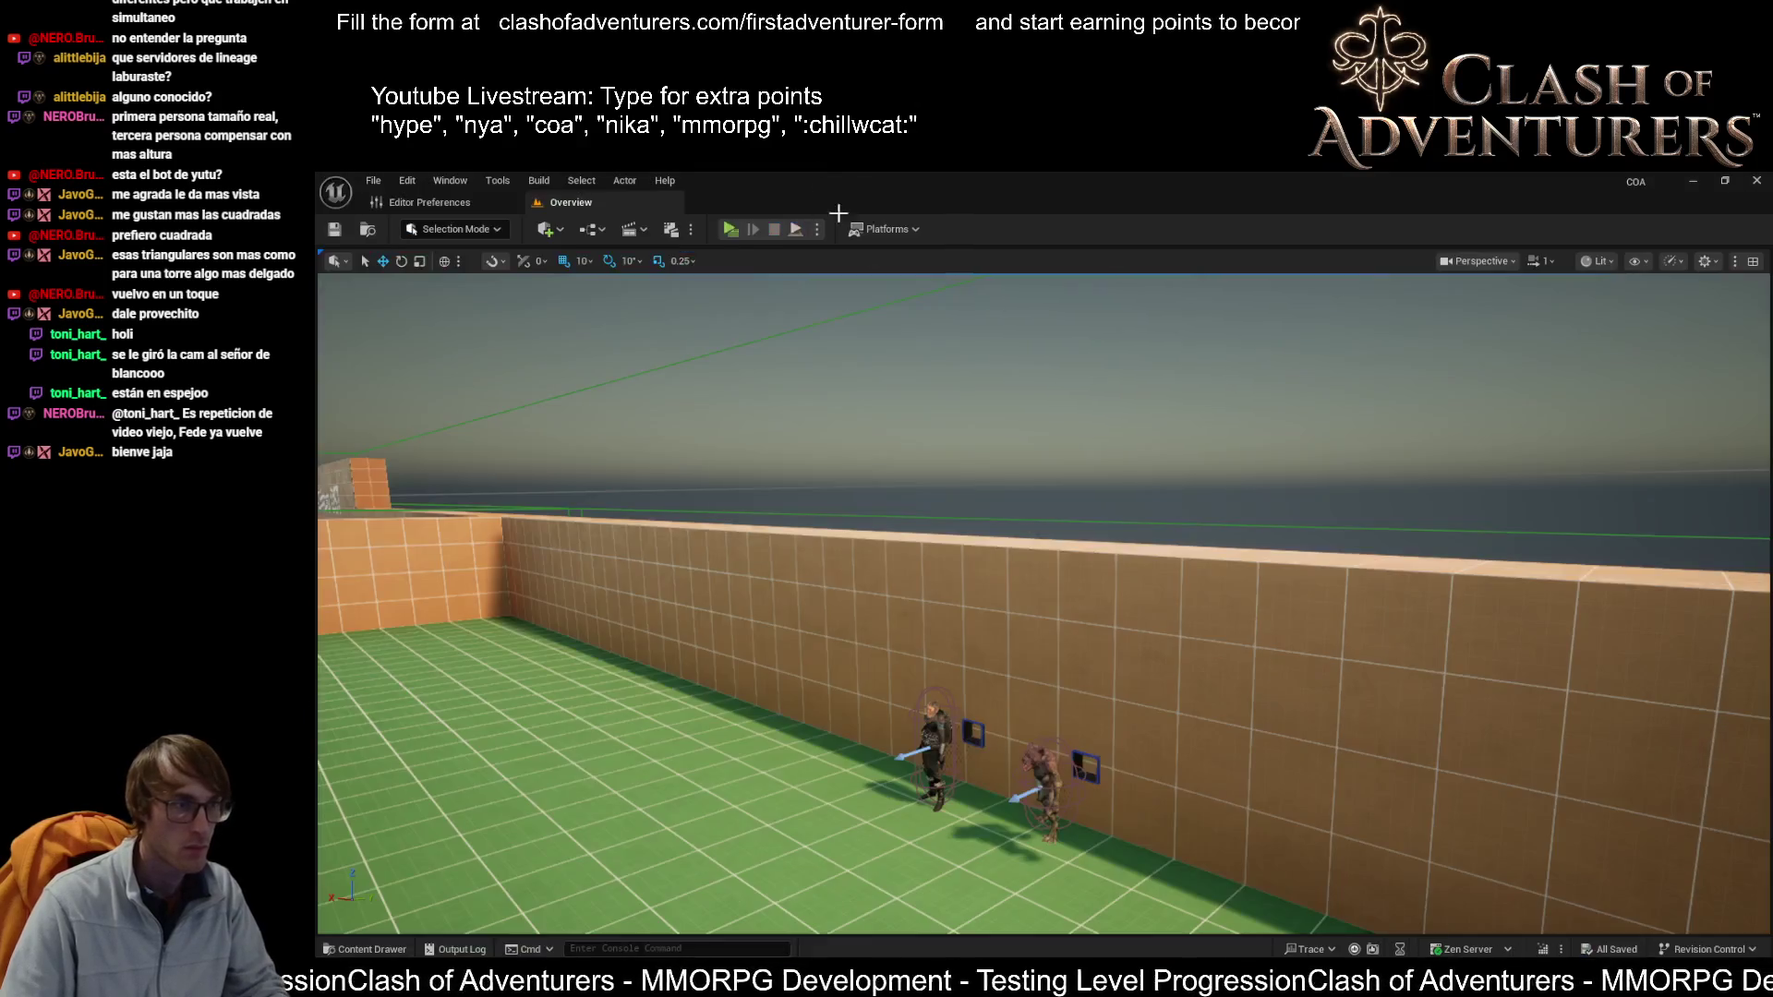
Step: Set the Windows build configuration to Shipping in the Platforms menu
{"action": "left_click", "coordinate": [816, 229]}
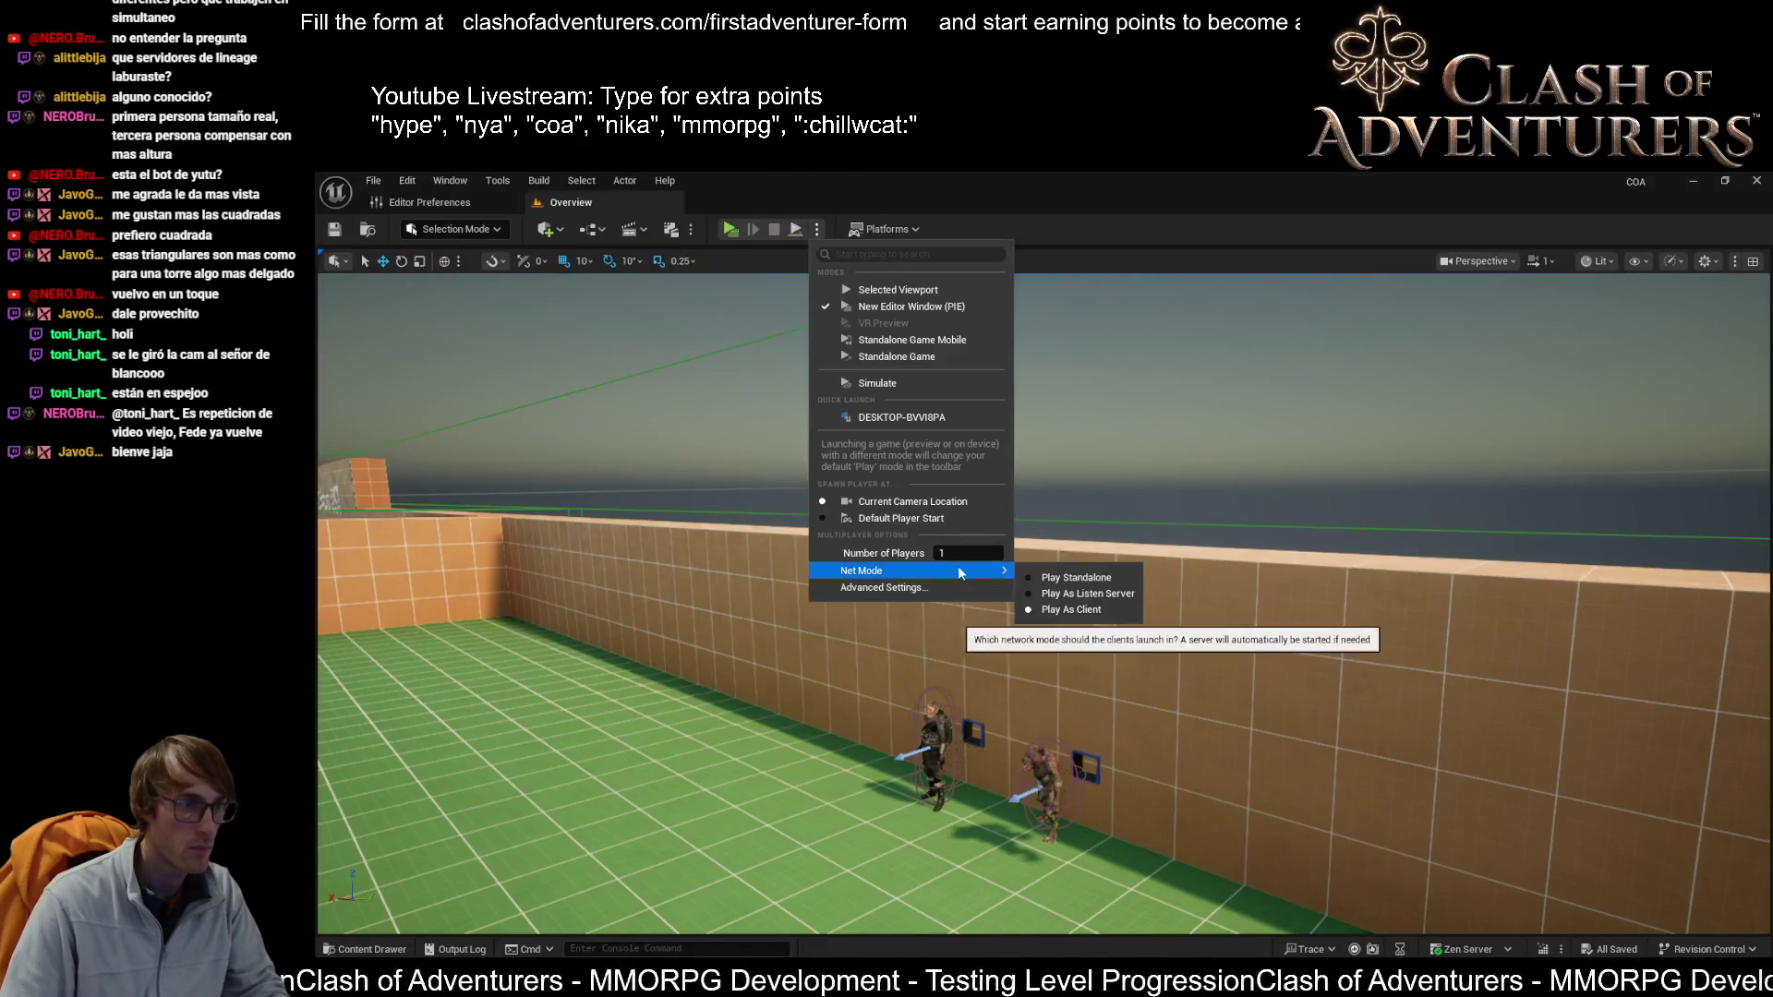
{"action": "left_click", "coordinate": [921, 249]}
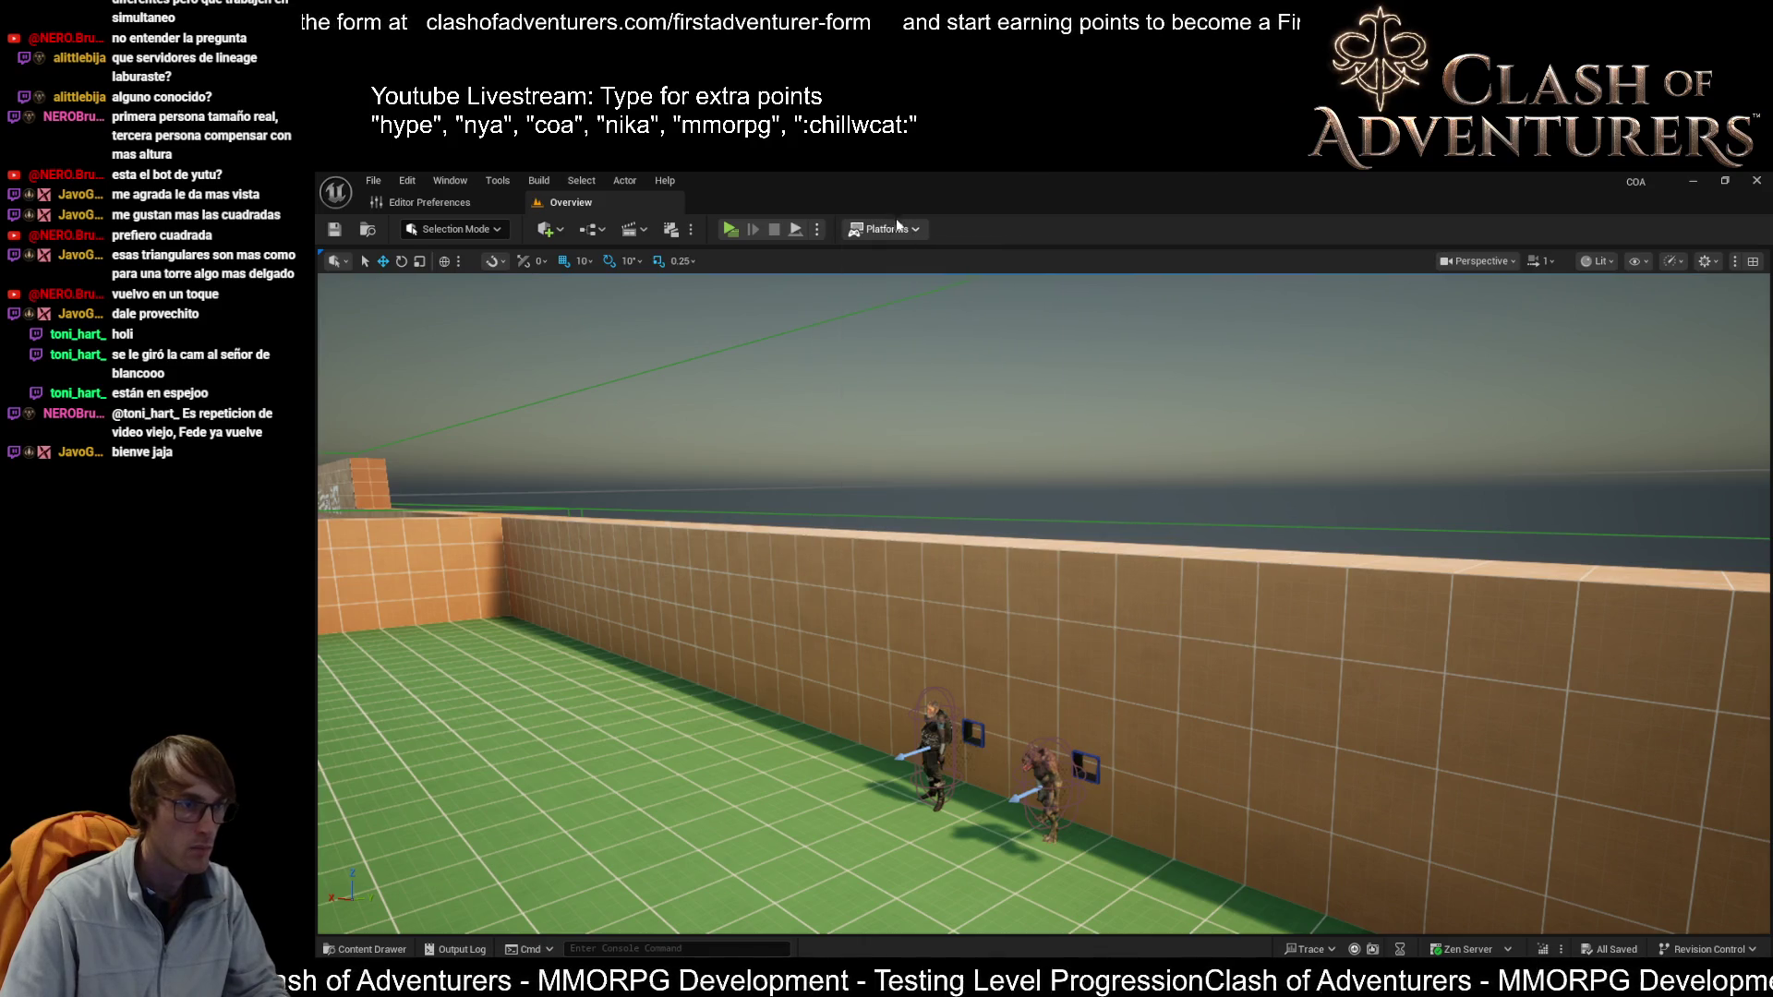
{"action": "left_click", "coordinate": [896, 228]}
{"action": "mouse_move", "coordinate": [974, 363]}
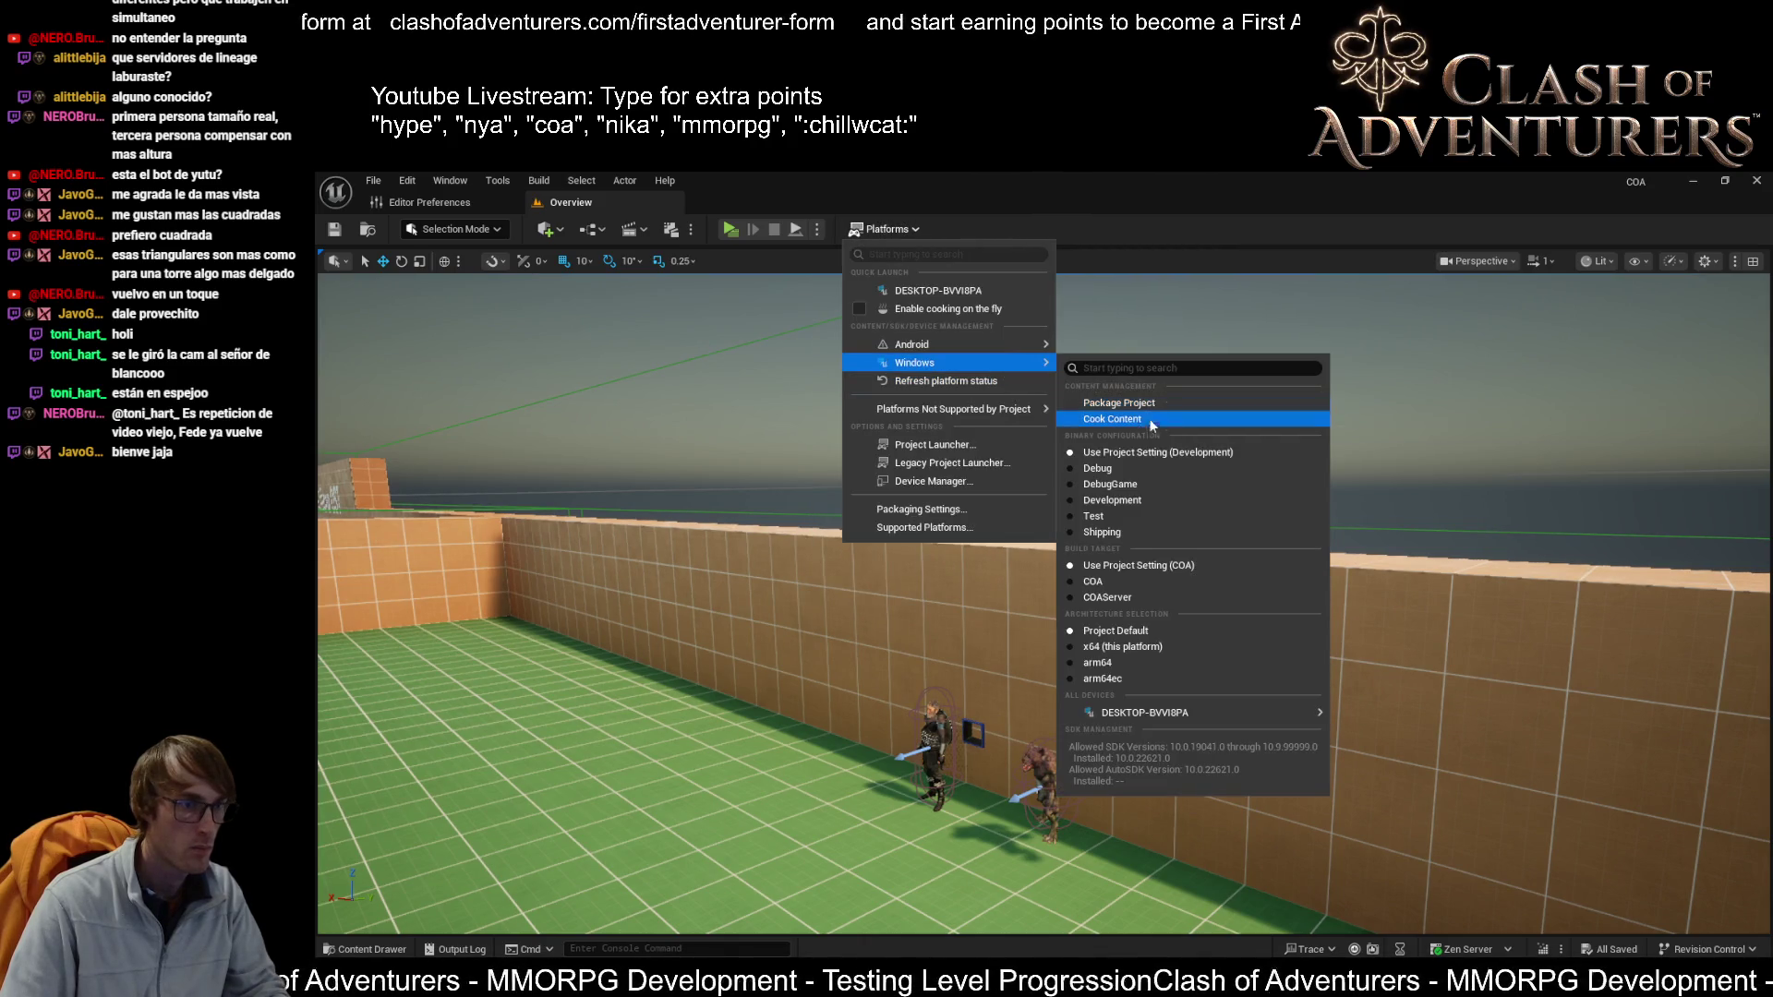
{"action": "left_click", "coordinate": [1143, 533]}
Step: Start Package Project for Windows and browse into the Packaged/TestQuest folder
{"action": "left_click", "coordinate": [887, 229]}
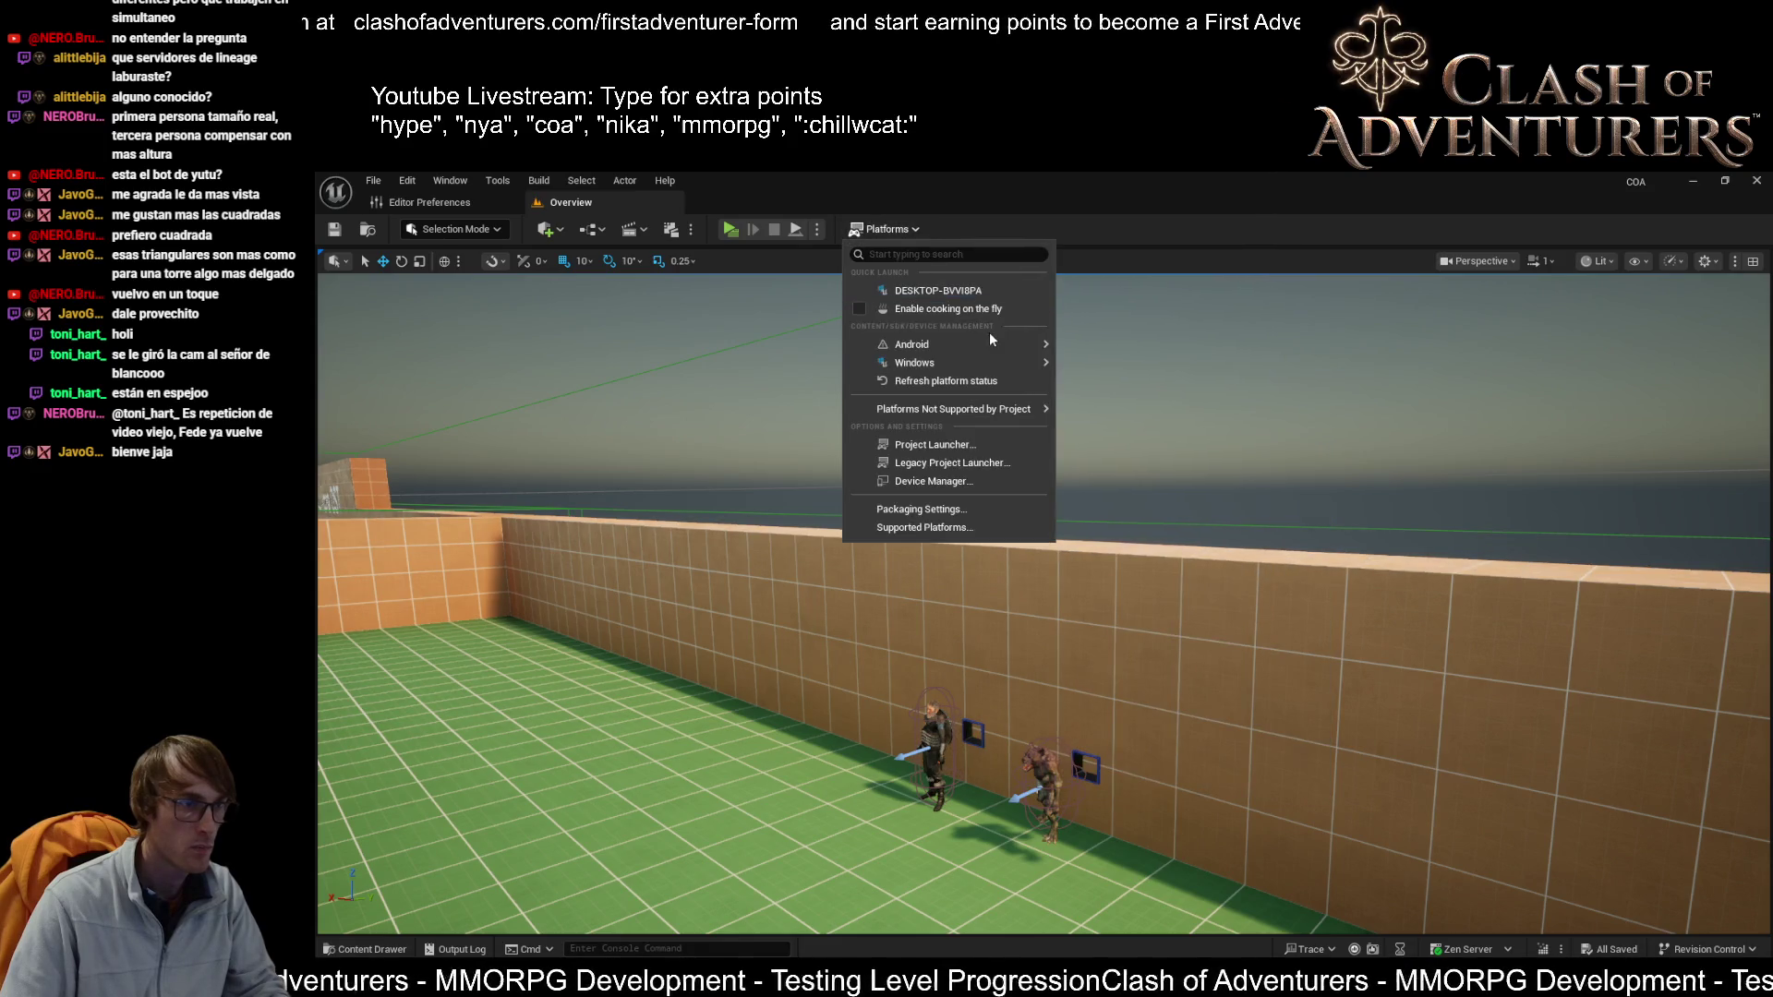
{"action": "mouse_move", "coordinate": [979, 363]}
{"action": "left_click", "coordinate": [1134, 399]}
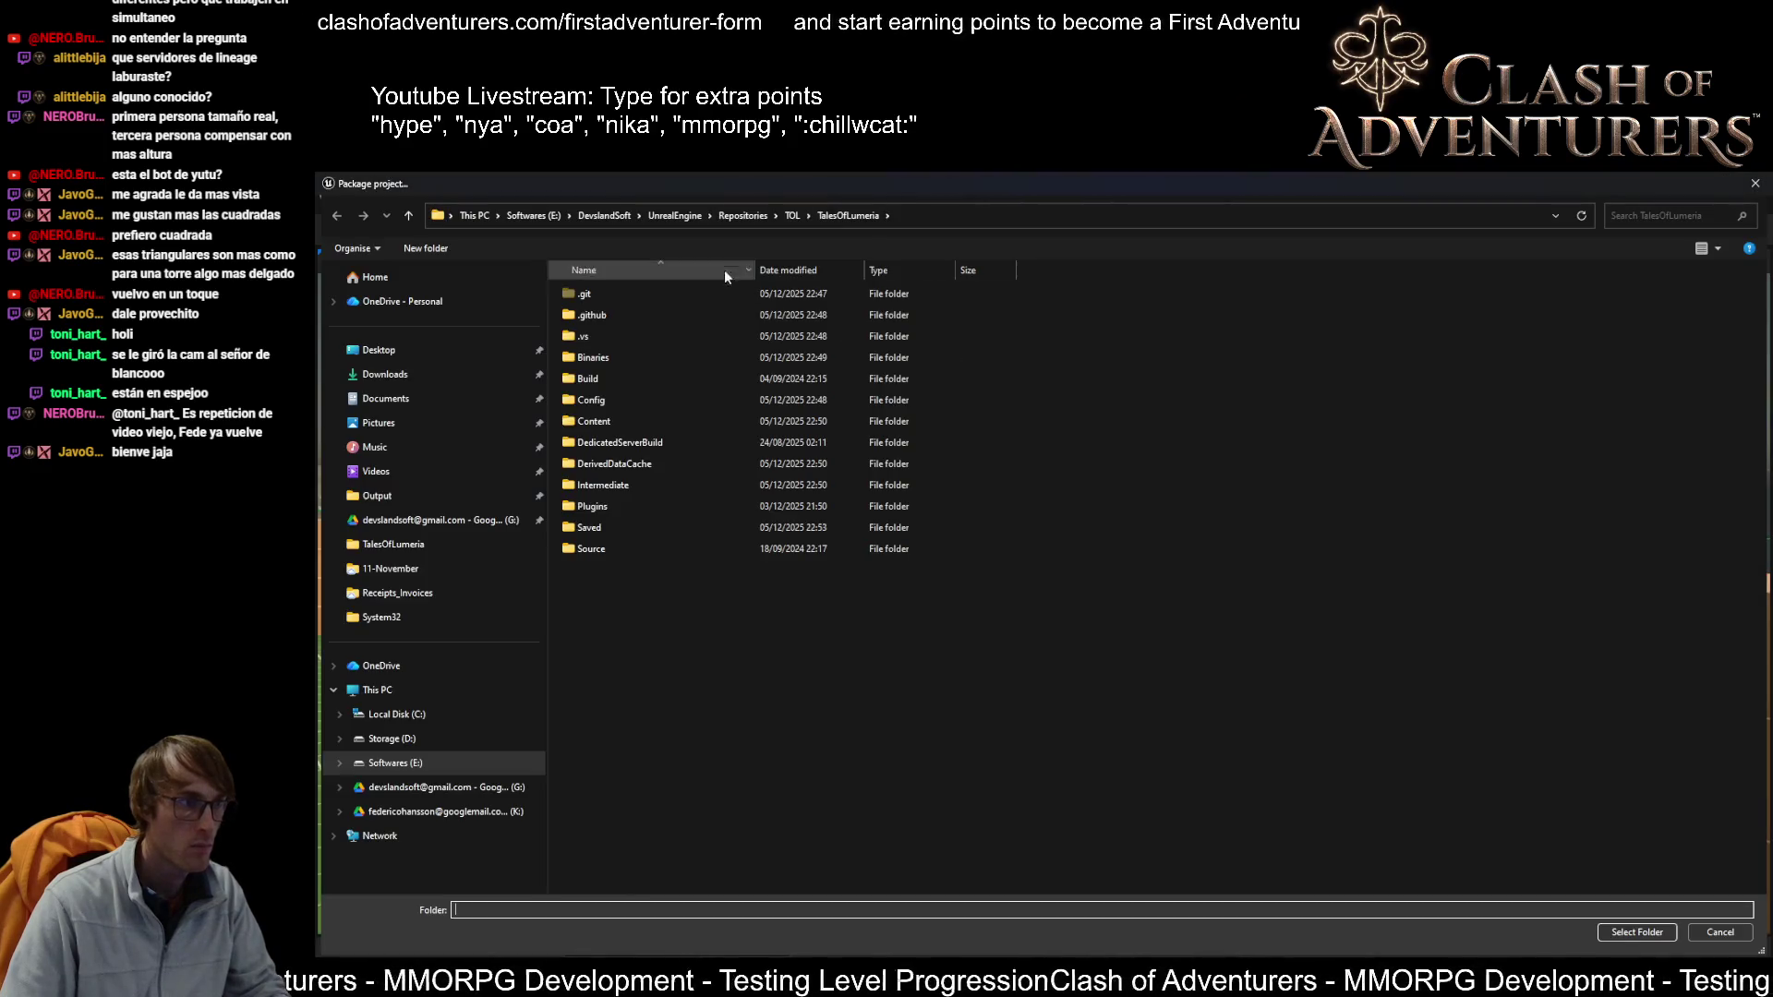
{"action": "left_click", "coordinate": [741, 216]}
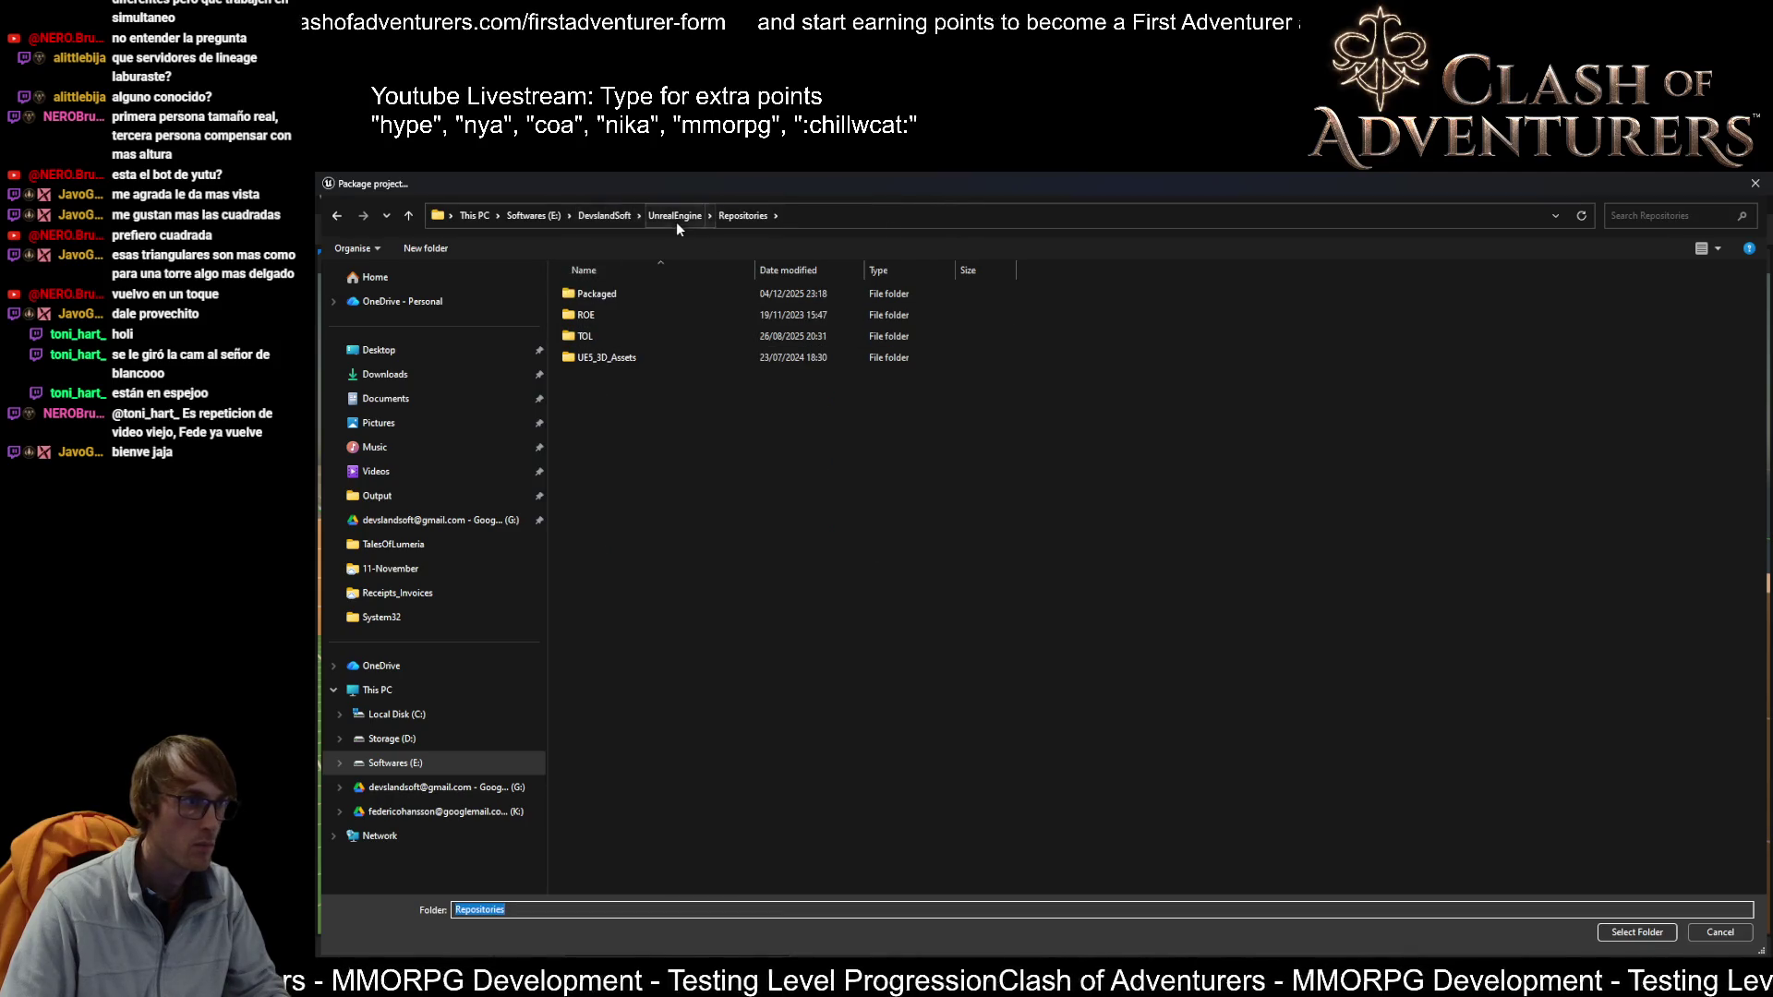
{"action": "double_click", "coordinate": [622, 299]}
{"action": "double_click", "coordinate": [628, 329]}
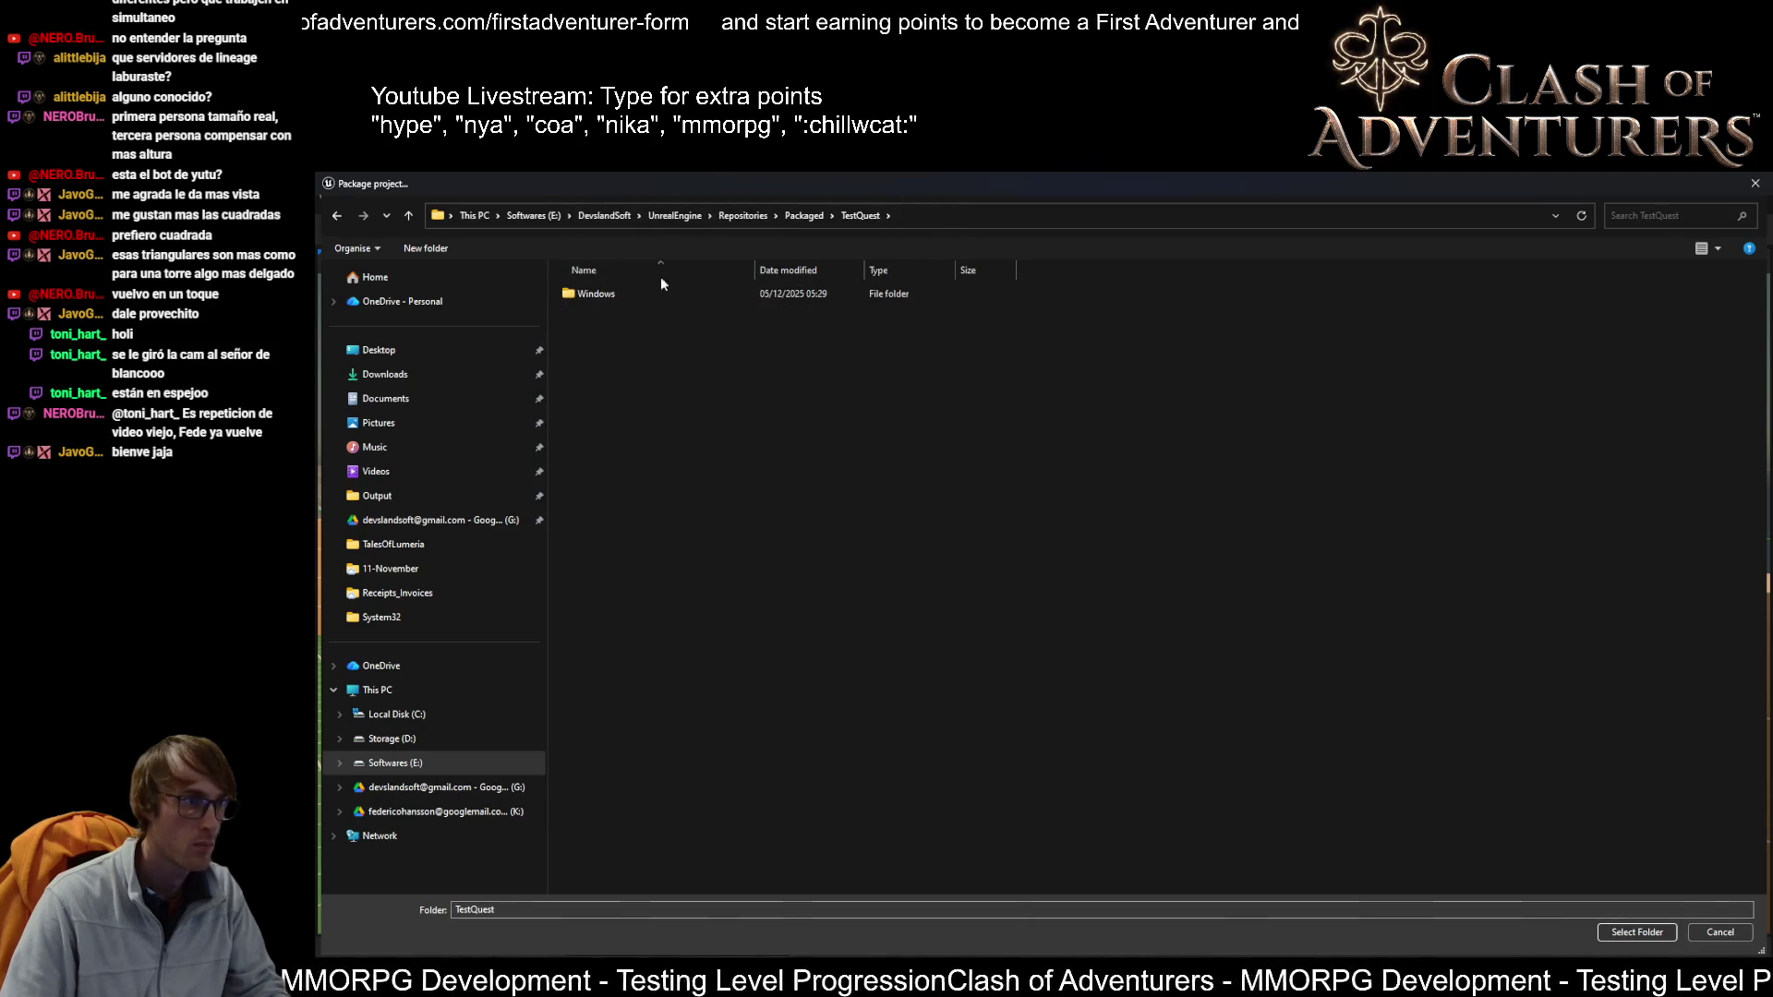
Step: Handle the old Windows build folder, then select TestQuest as output to start packaging
{"action": "right_click", "coordinate": [618, 289]}
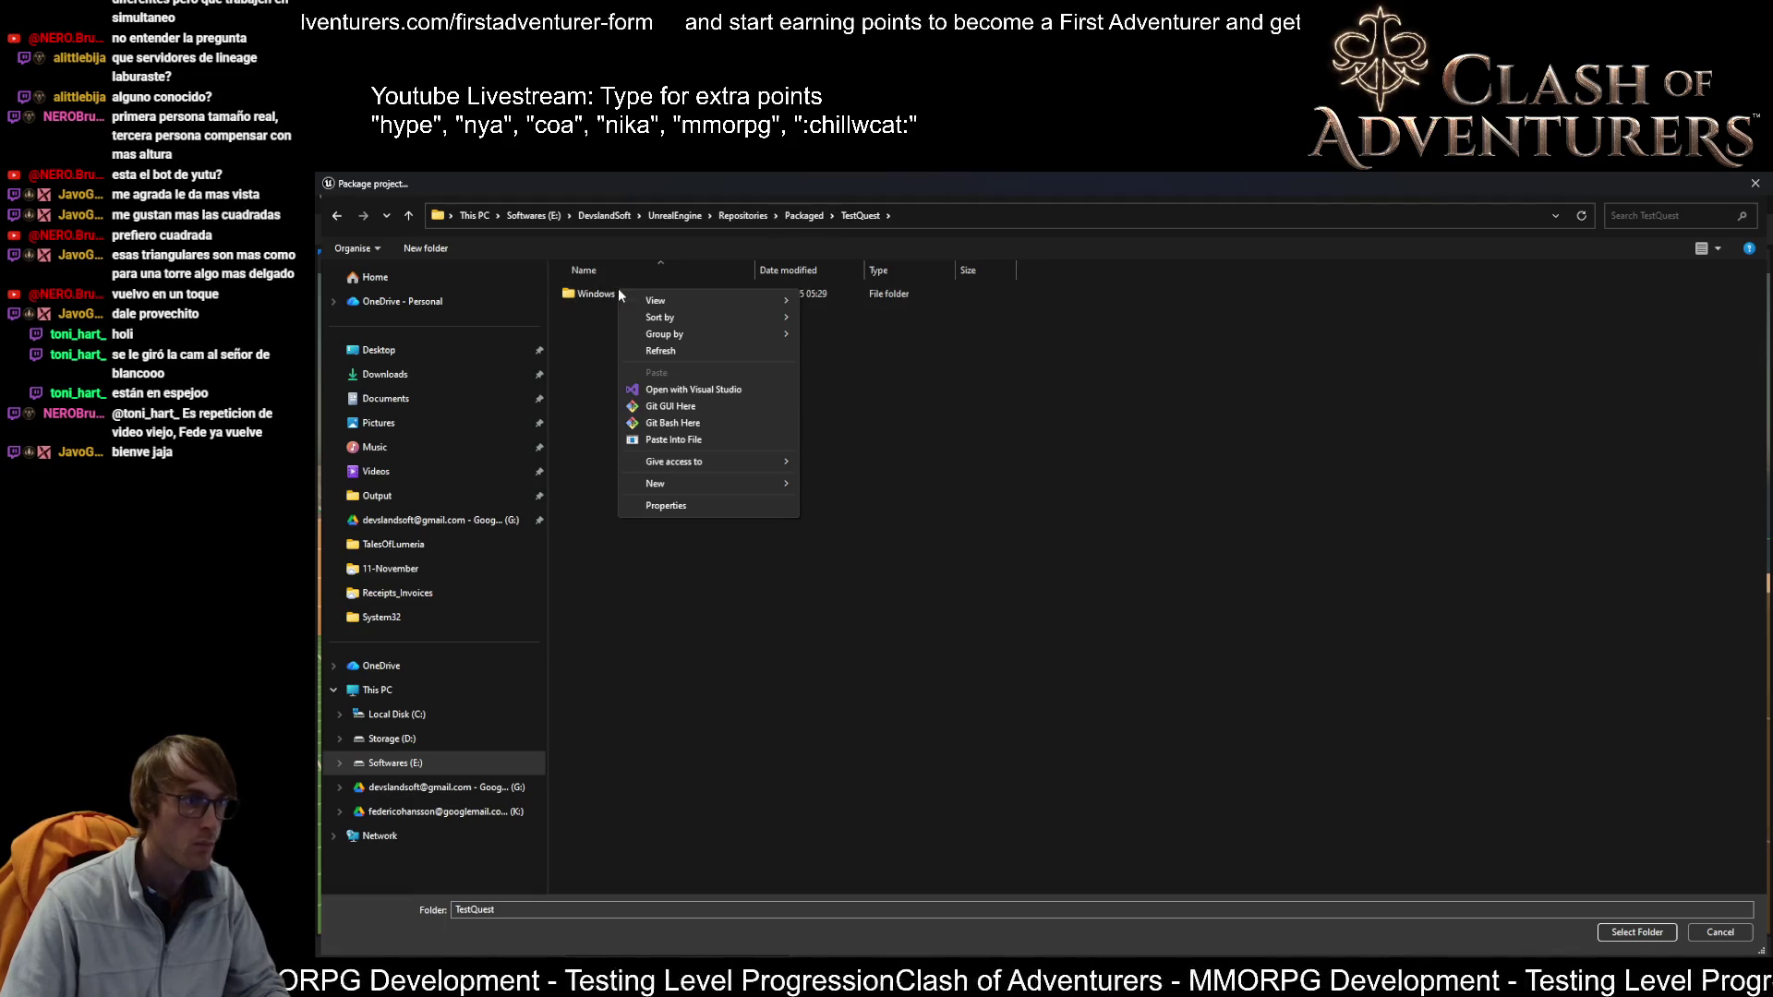
{"action": "right_click", "coordinate": [602, 294]}
{"action": "left_click", "coordinate": [689, 712]}
{"action": "left_click", "coordinate": [1158, 591]}
{"action": "left_click", "coordinate": [803, 215]}
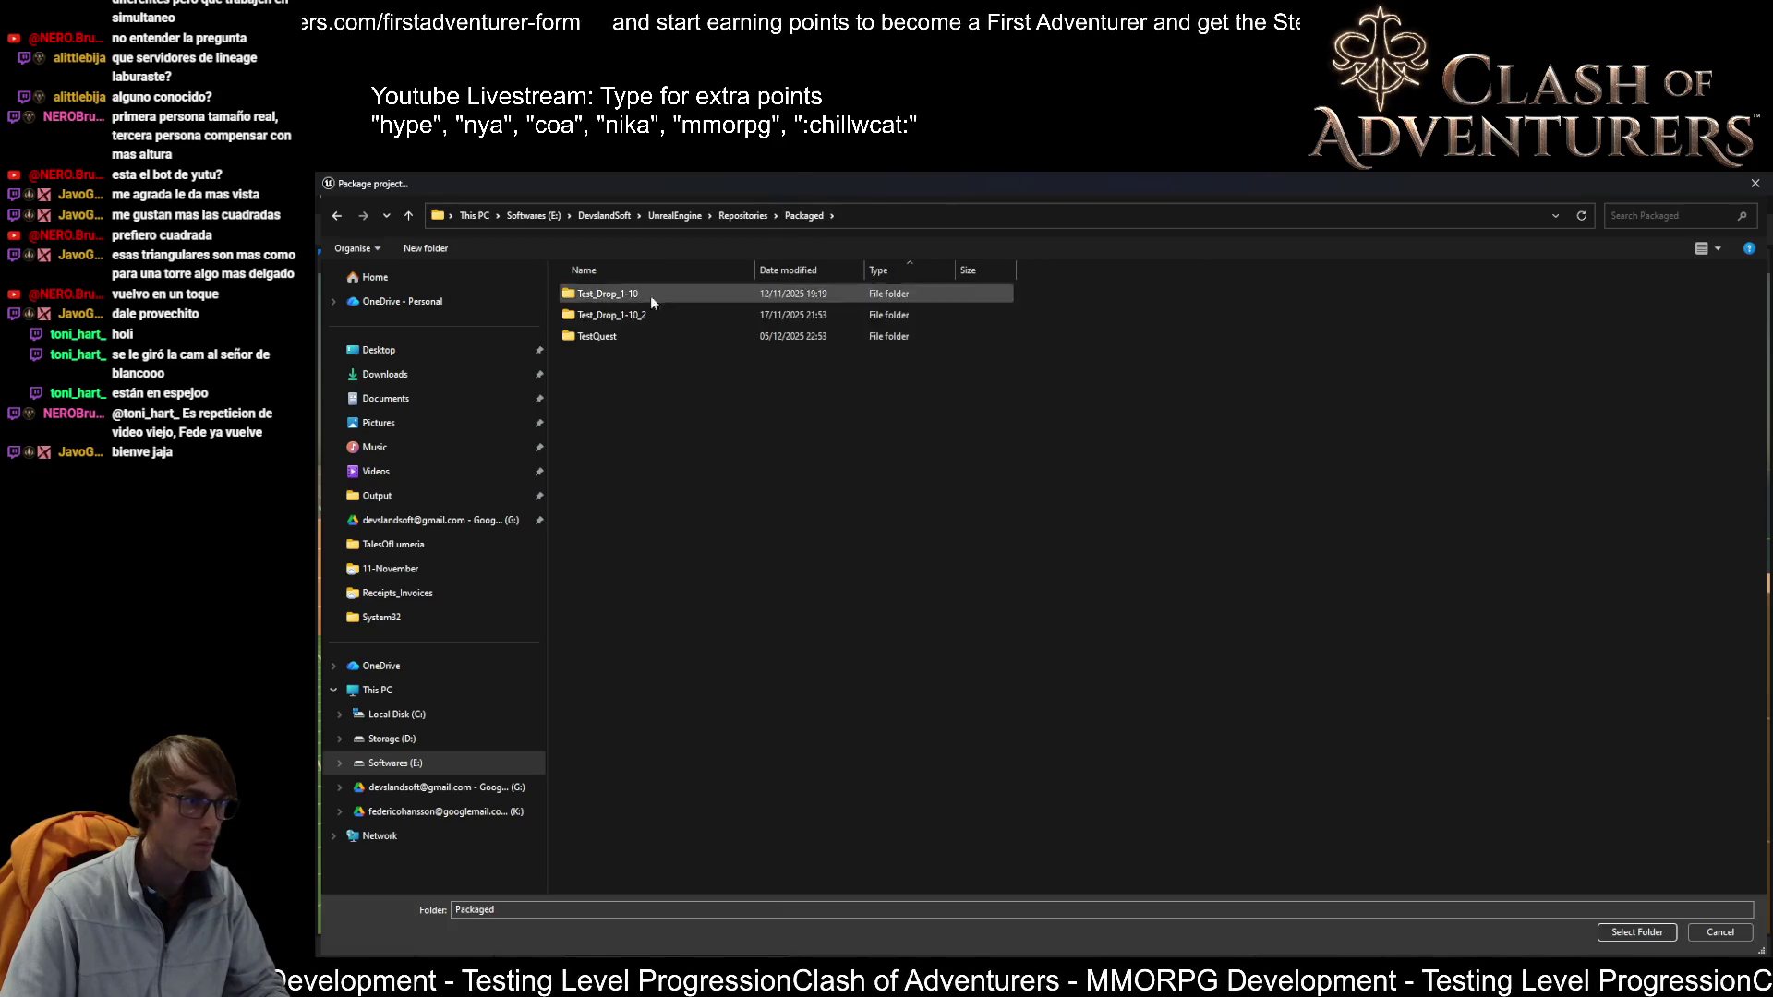
{"action": "left_click", "coordinate": [630, 332]}
{"action": "left_click", "coordinate": [1632, 932]}
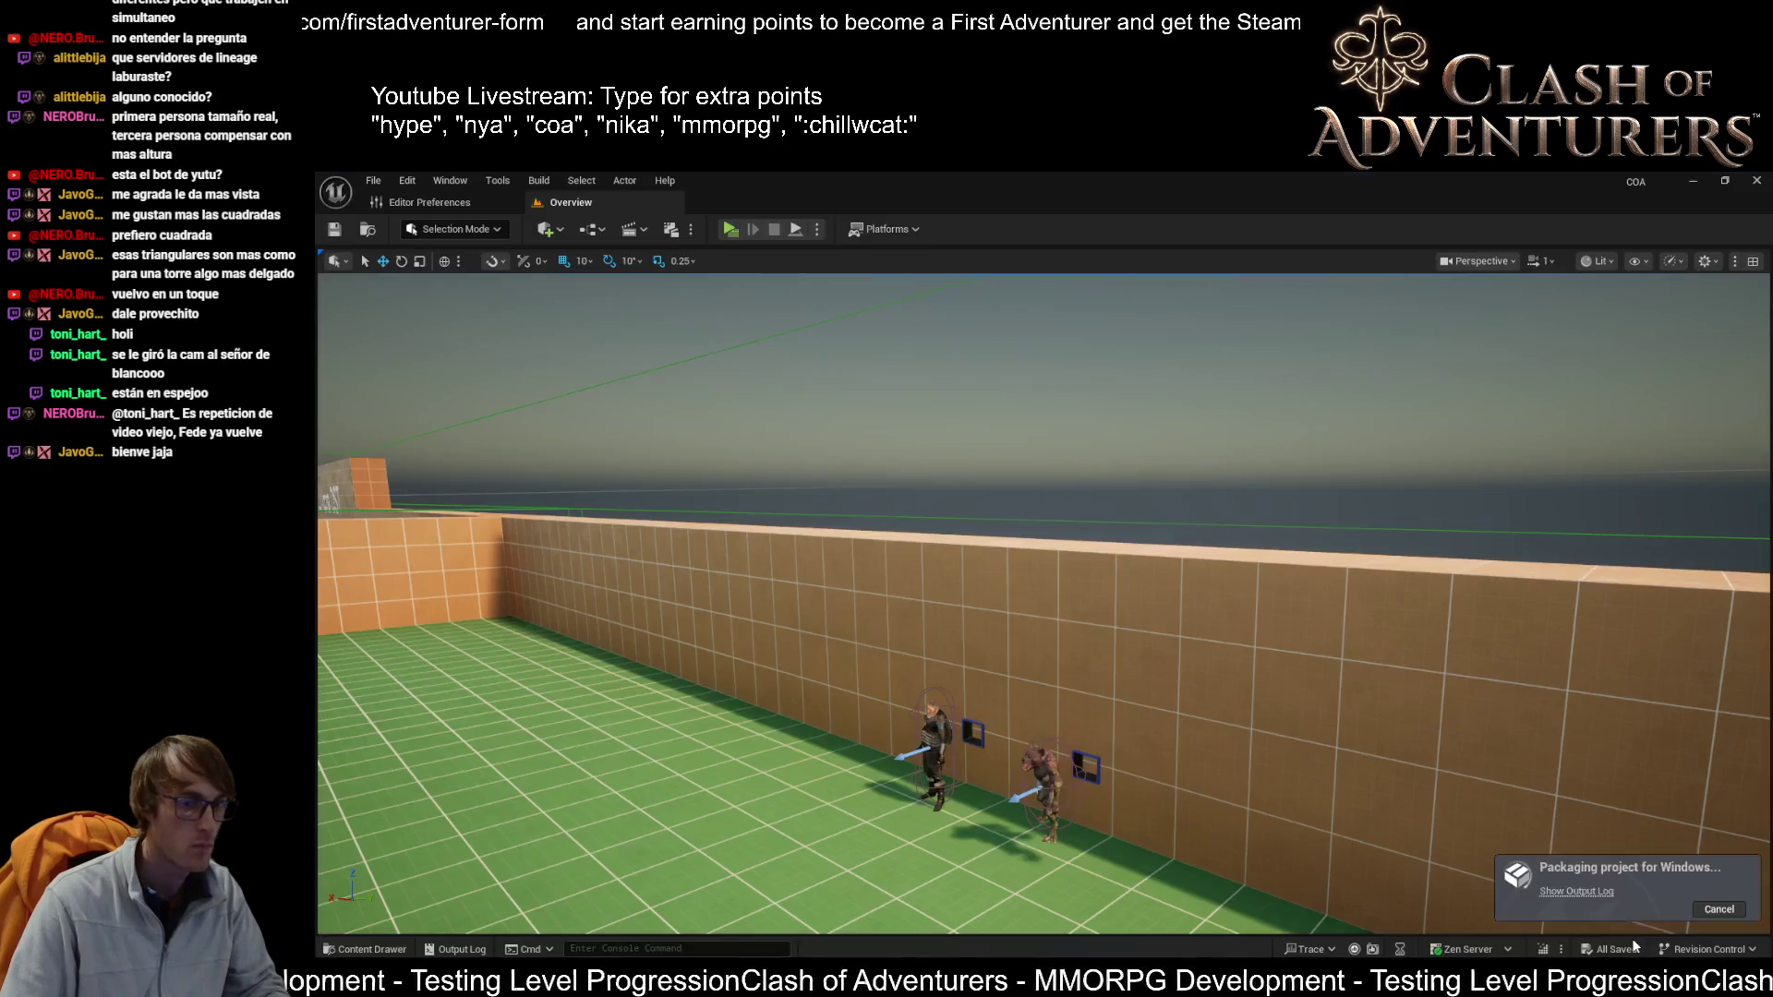
Step: Show the packaging Output Log enlarged, then reopen it as its own window
{"action": "left_click", "coordinate": [1579, 892]}
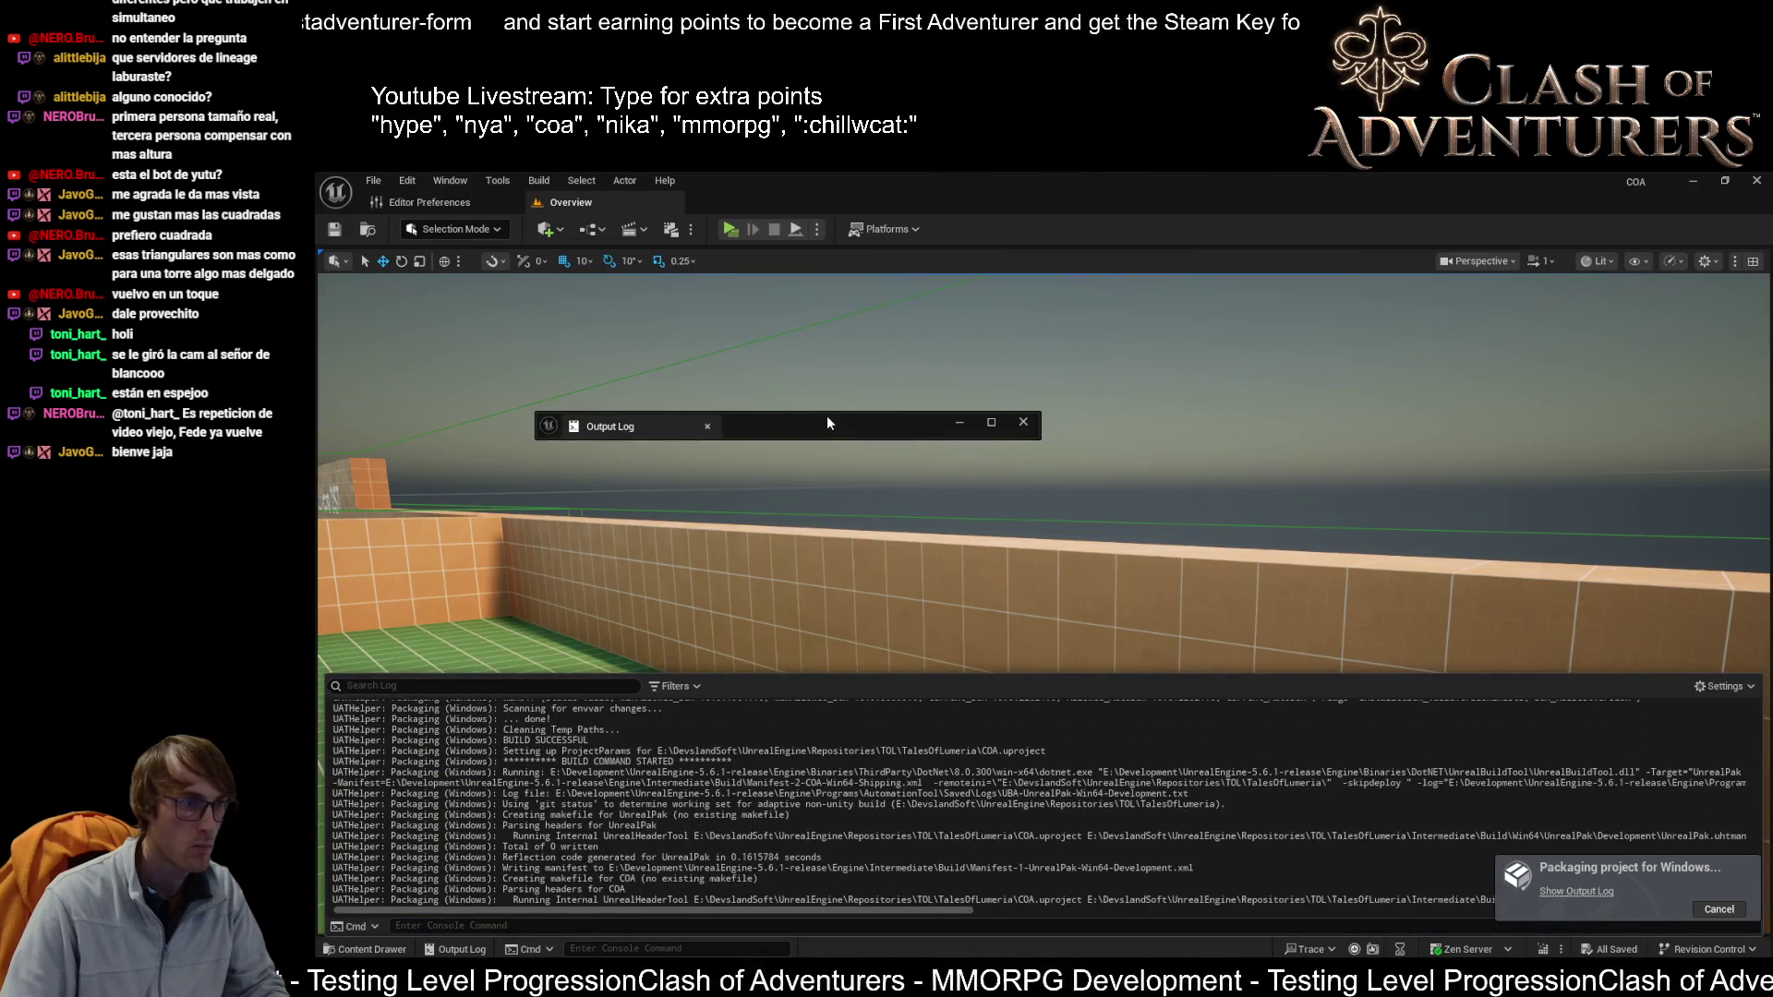
{"action": "double_click", "coordinate": [828, 425]}
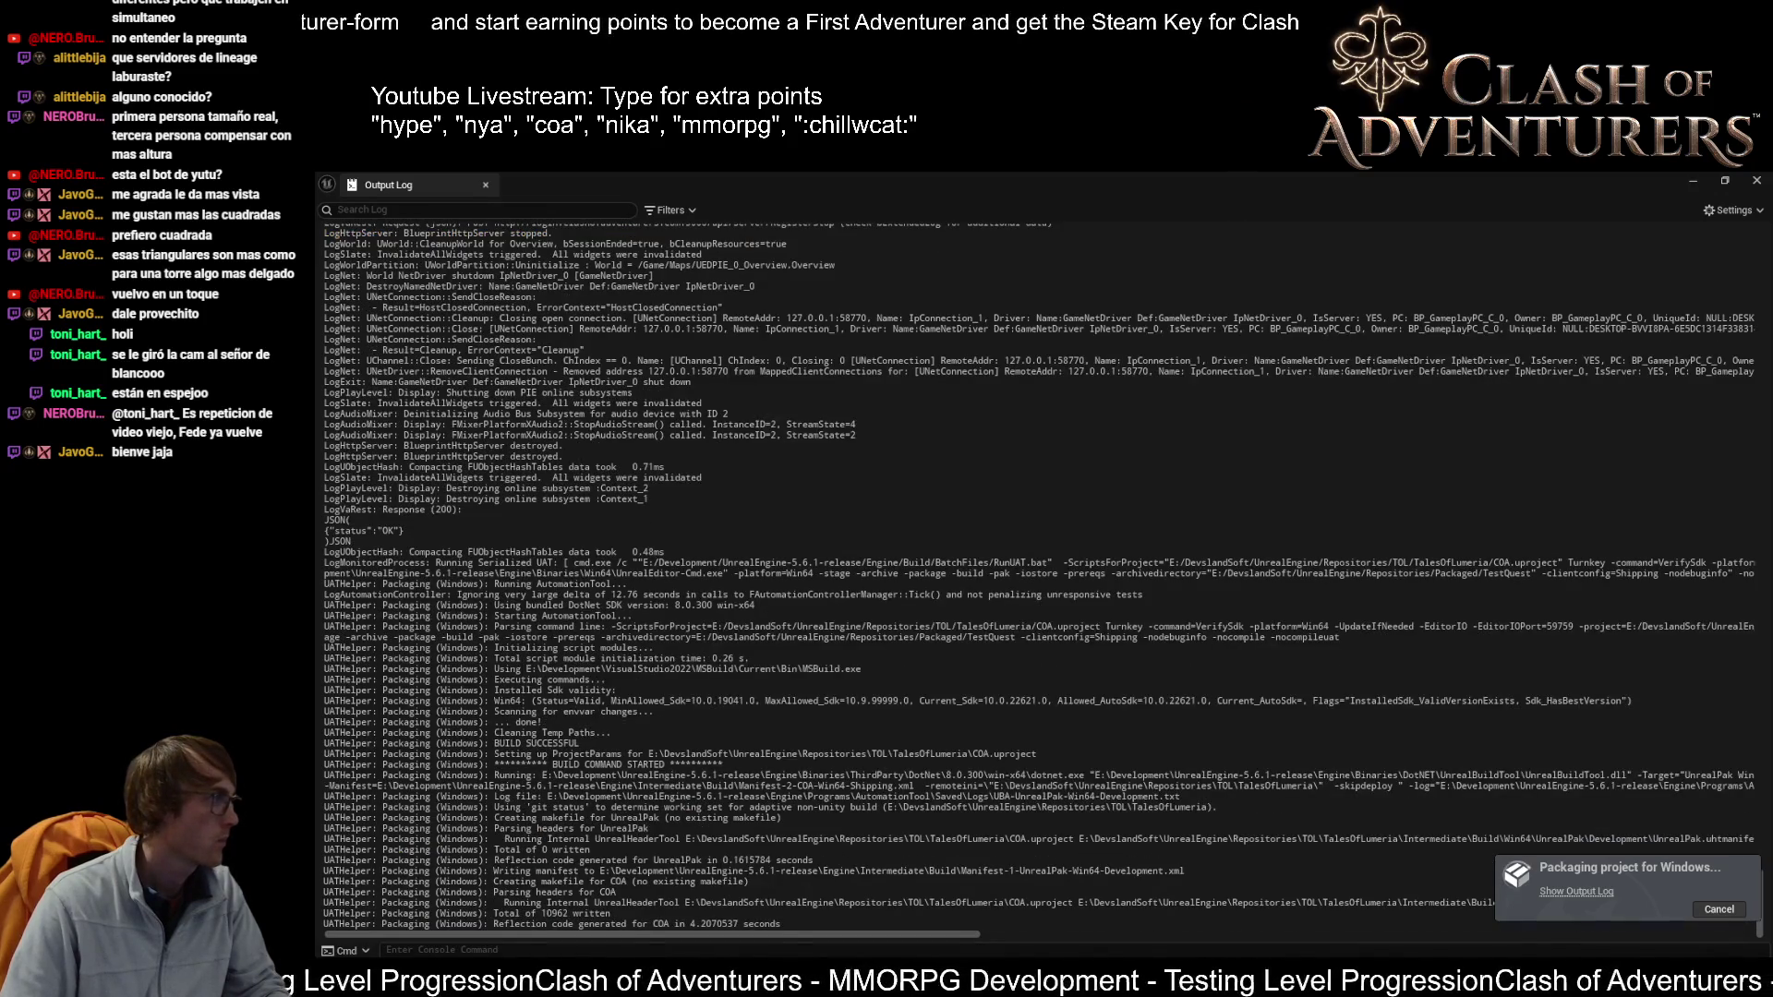
{"action": "key", "text": "super"}
{"action": "type", "text": "recy"}
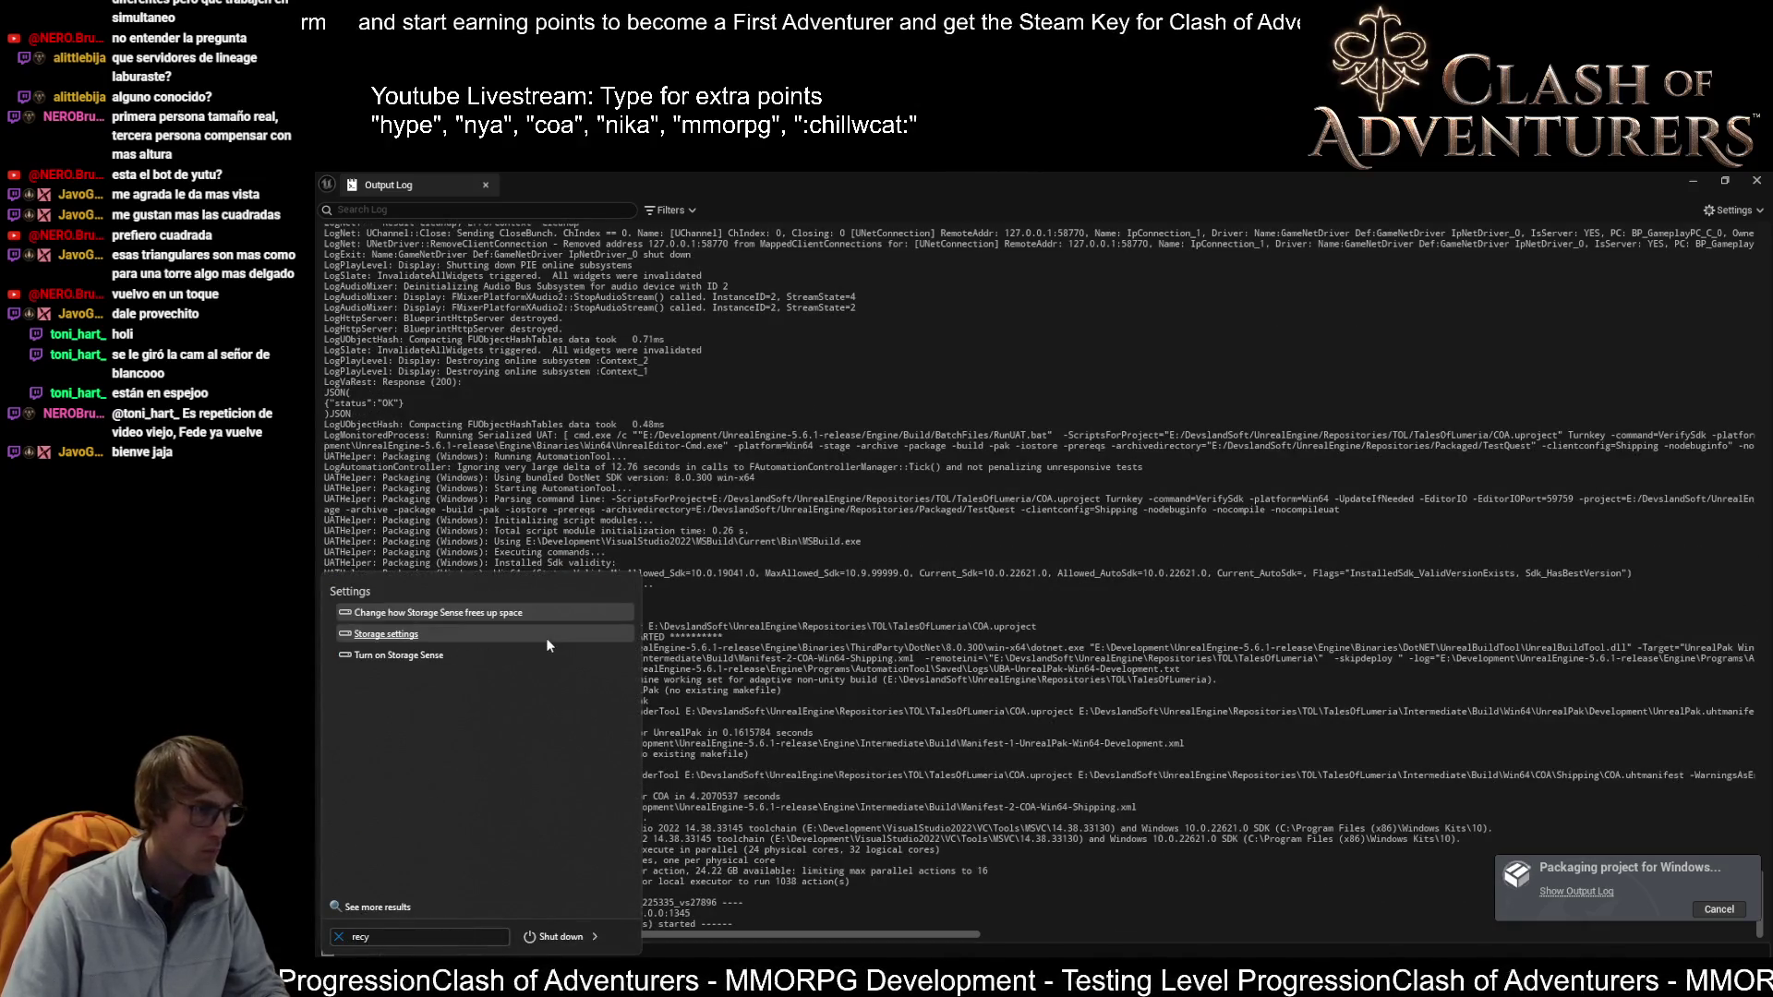
{"action": "left_click", "coordinate": [1704, 181]}
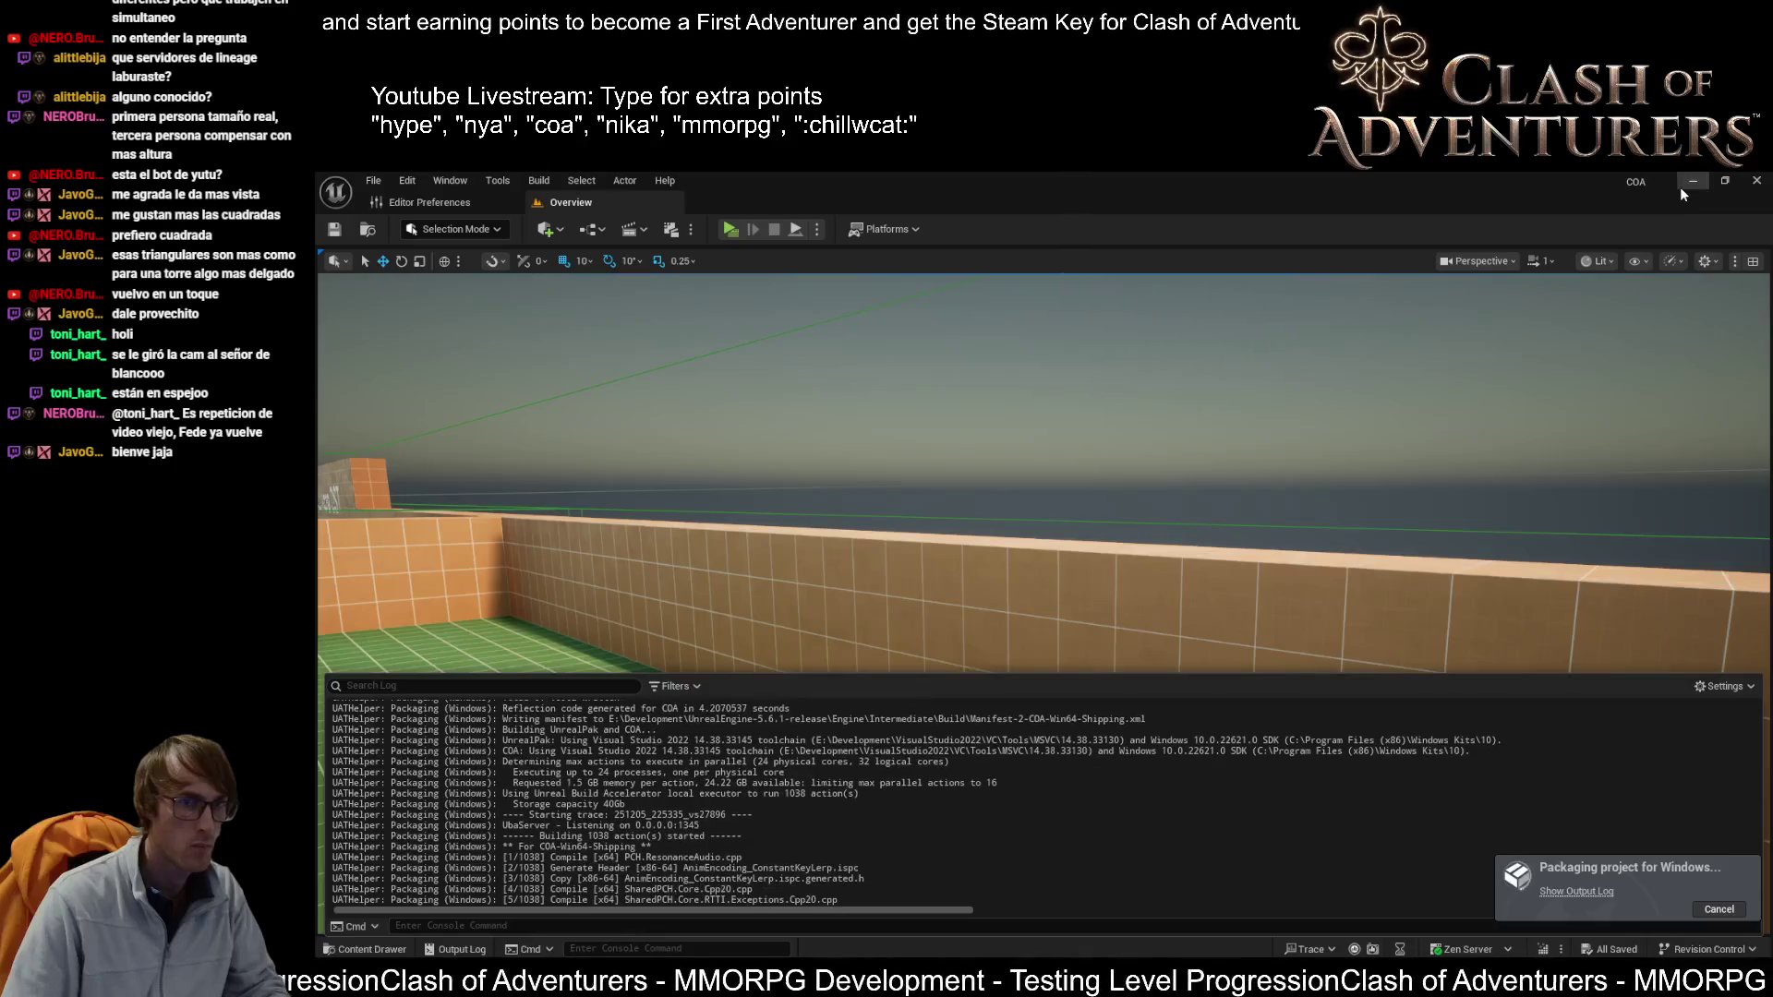
{"action": "key", "text": "super+d"}
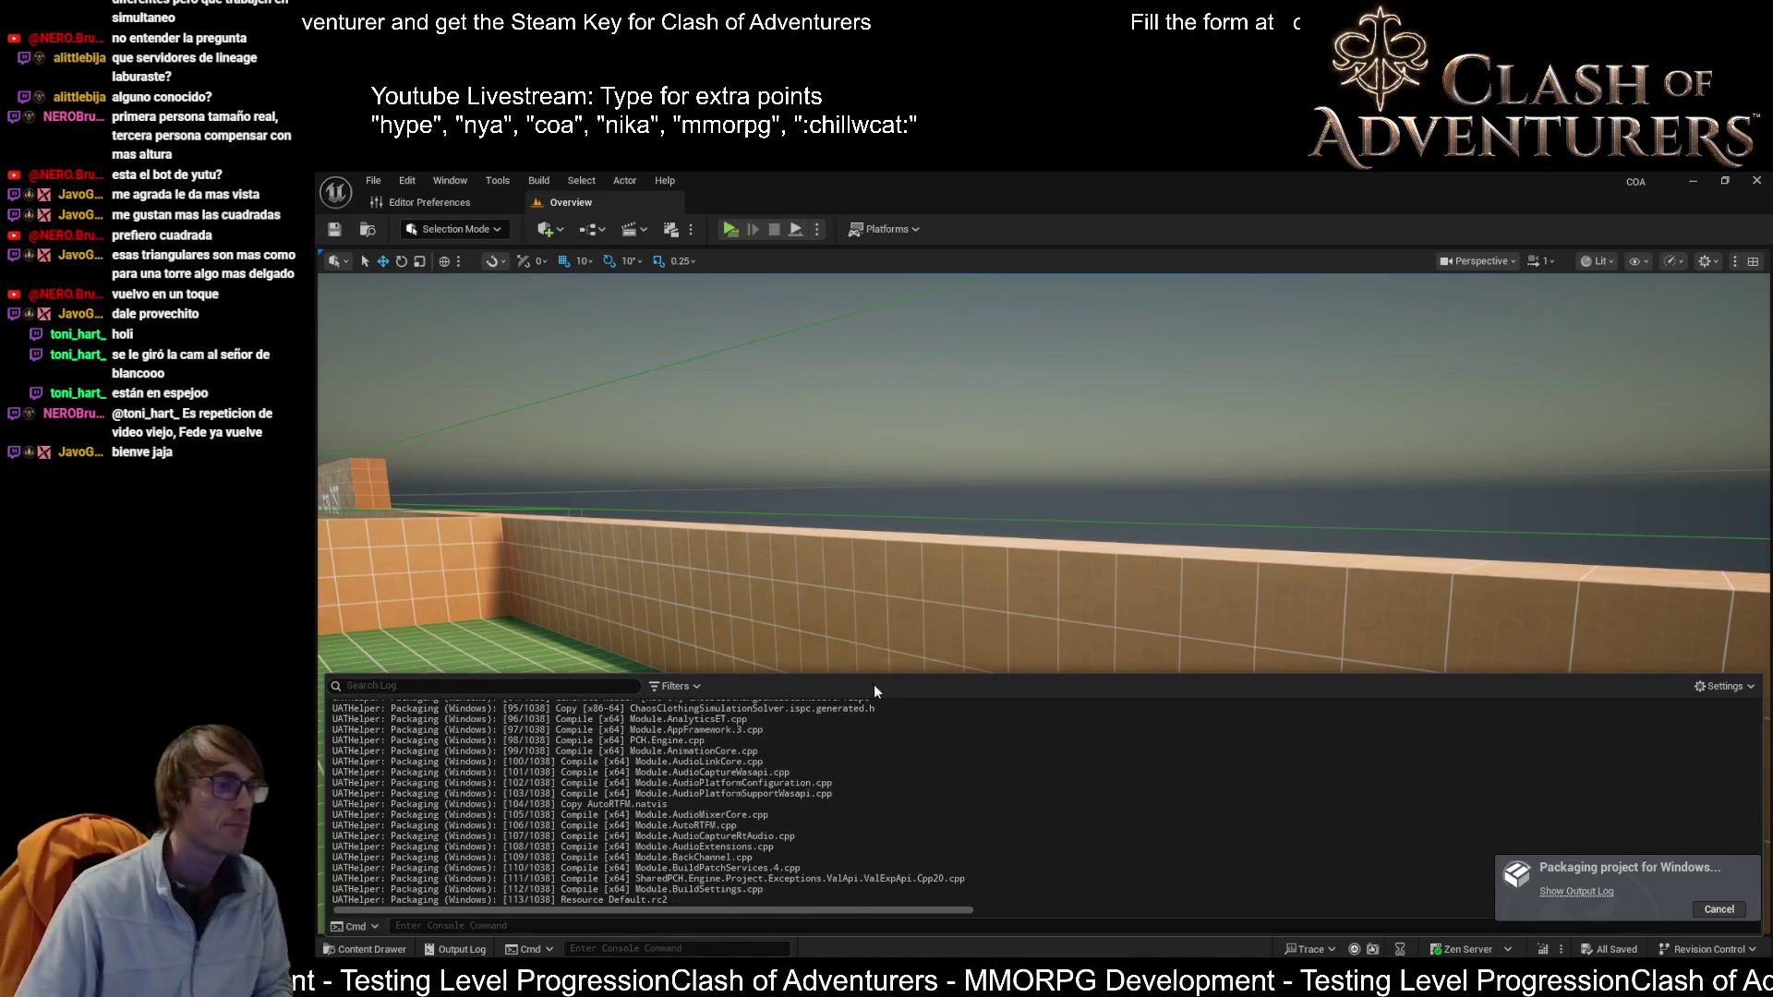
{"action": "left_click", "coordinate": [1576, 891]}
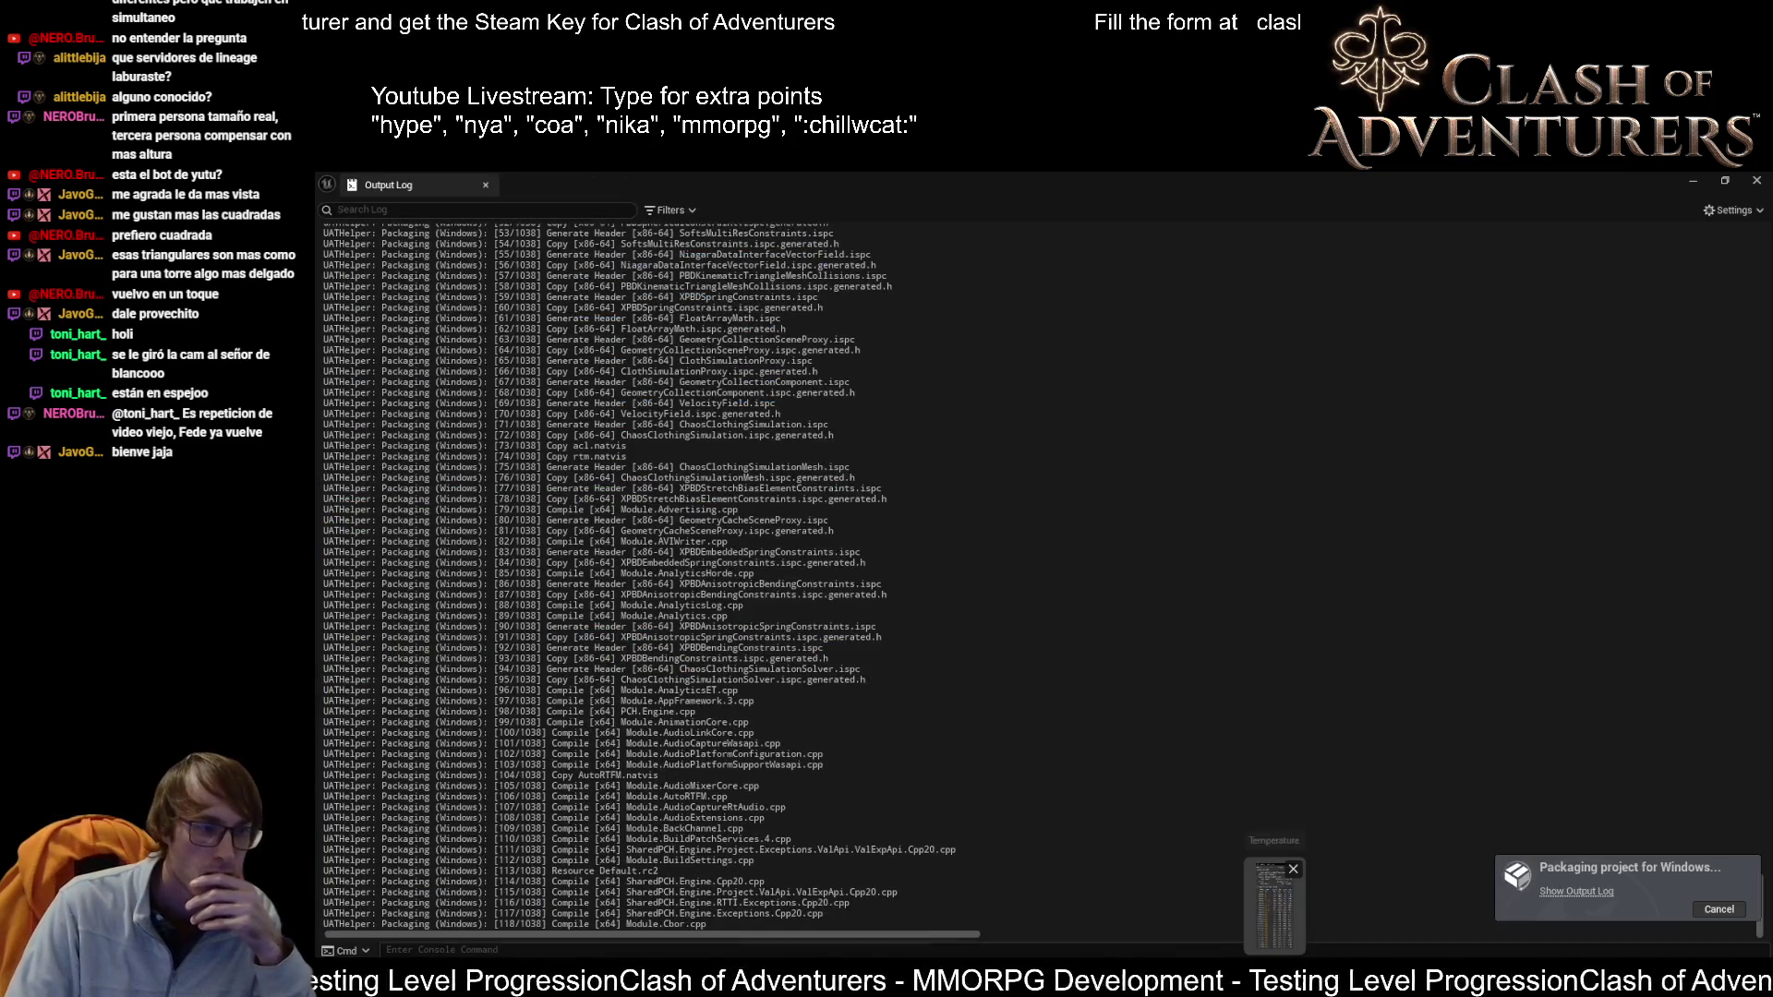
Step: Position Core Temp over the Output Log to watch i9-13900K core temperatures
{"action": "left_click_drag", "start_coordinate": [1252, 456], "coordinate": [1126, 309]}
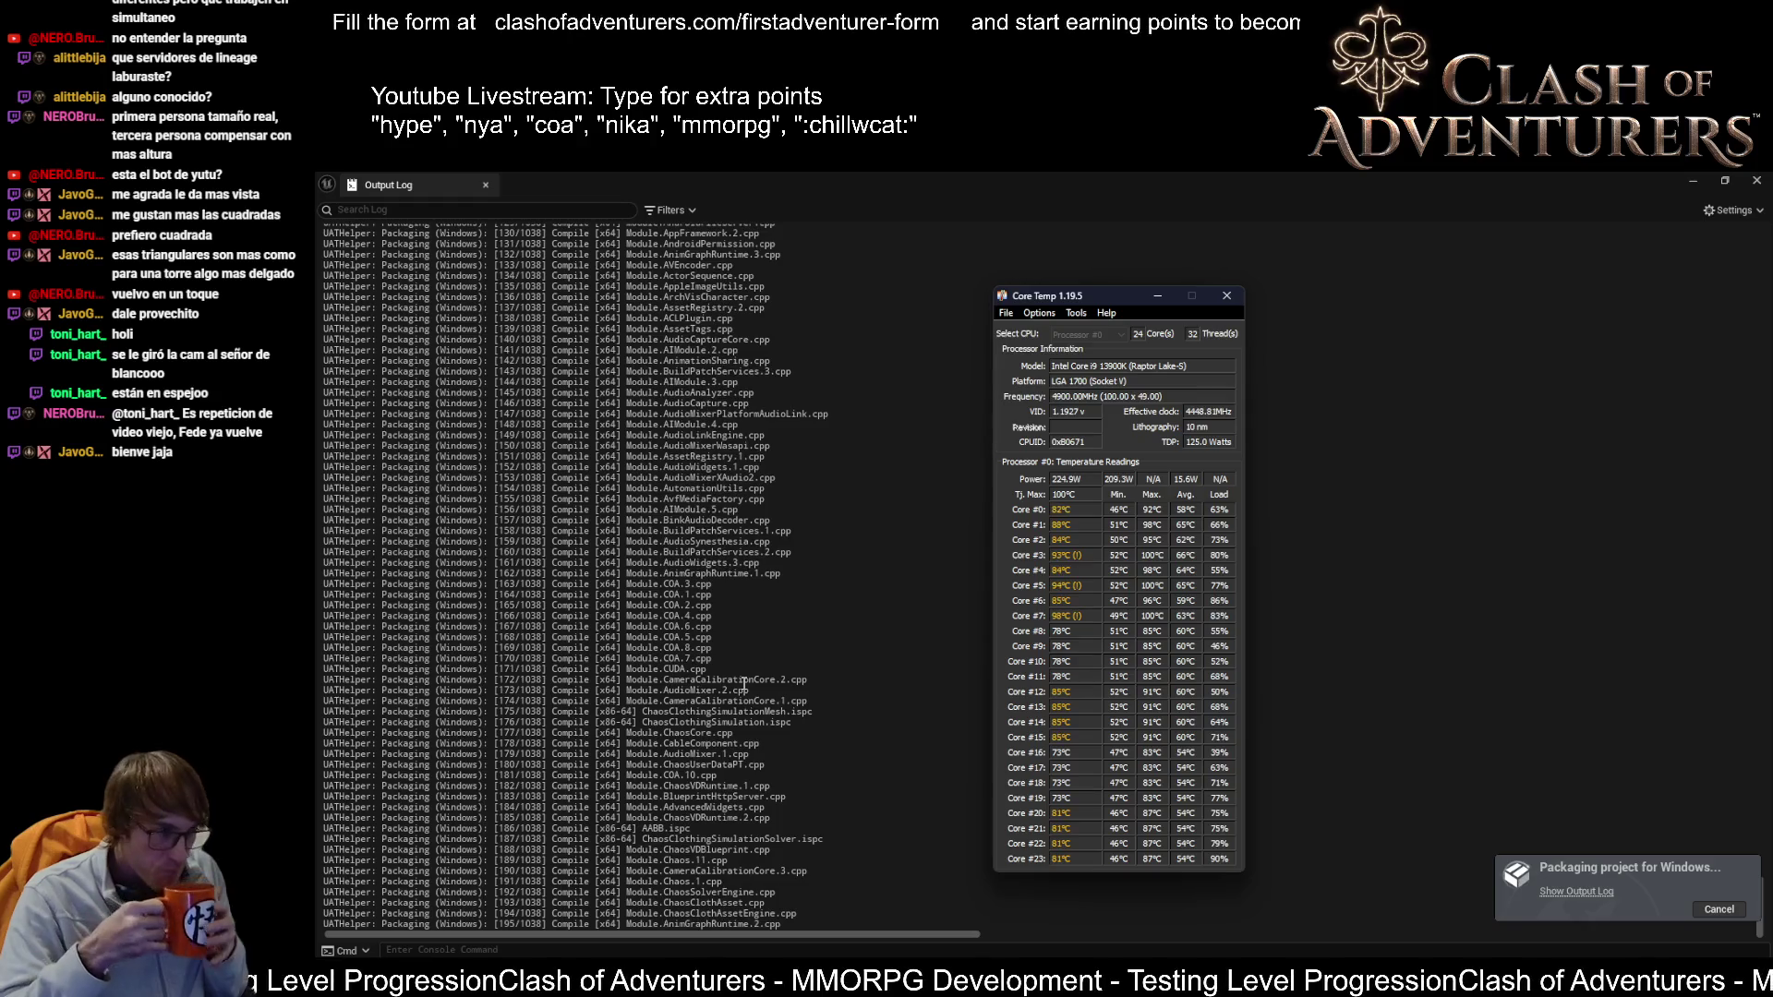
{"action": "right_click", "coordinate": [949, 944]}
{"action": "left_click", "coordinate": [965, 943]}
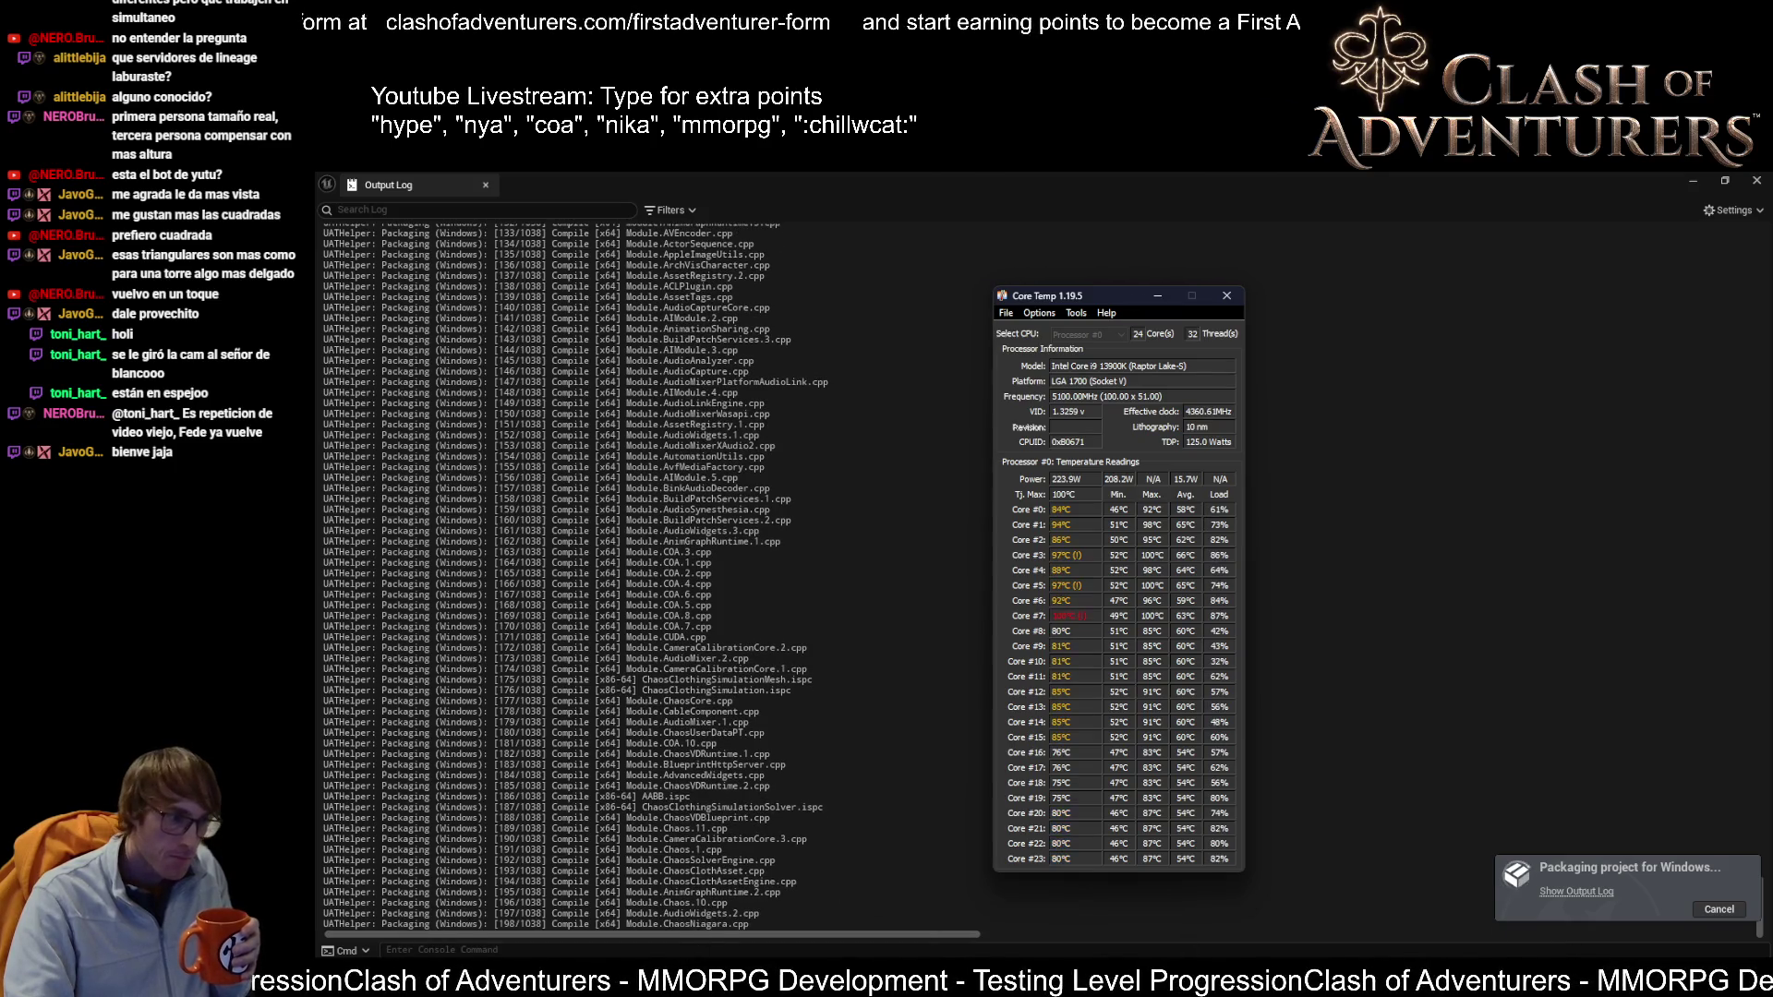
{"action": "right_click", "coordinate": [634, 975]}
{"action": "left_click", "coordinate": [673, 939]}
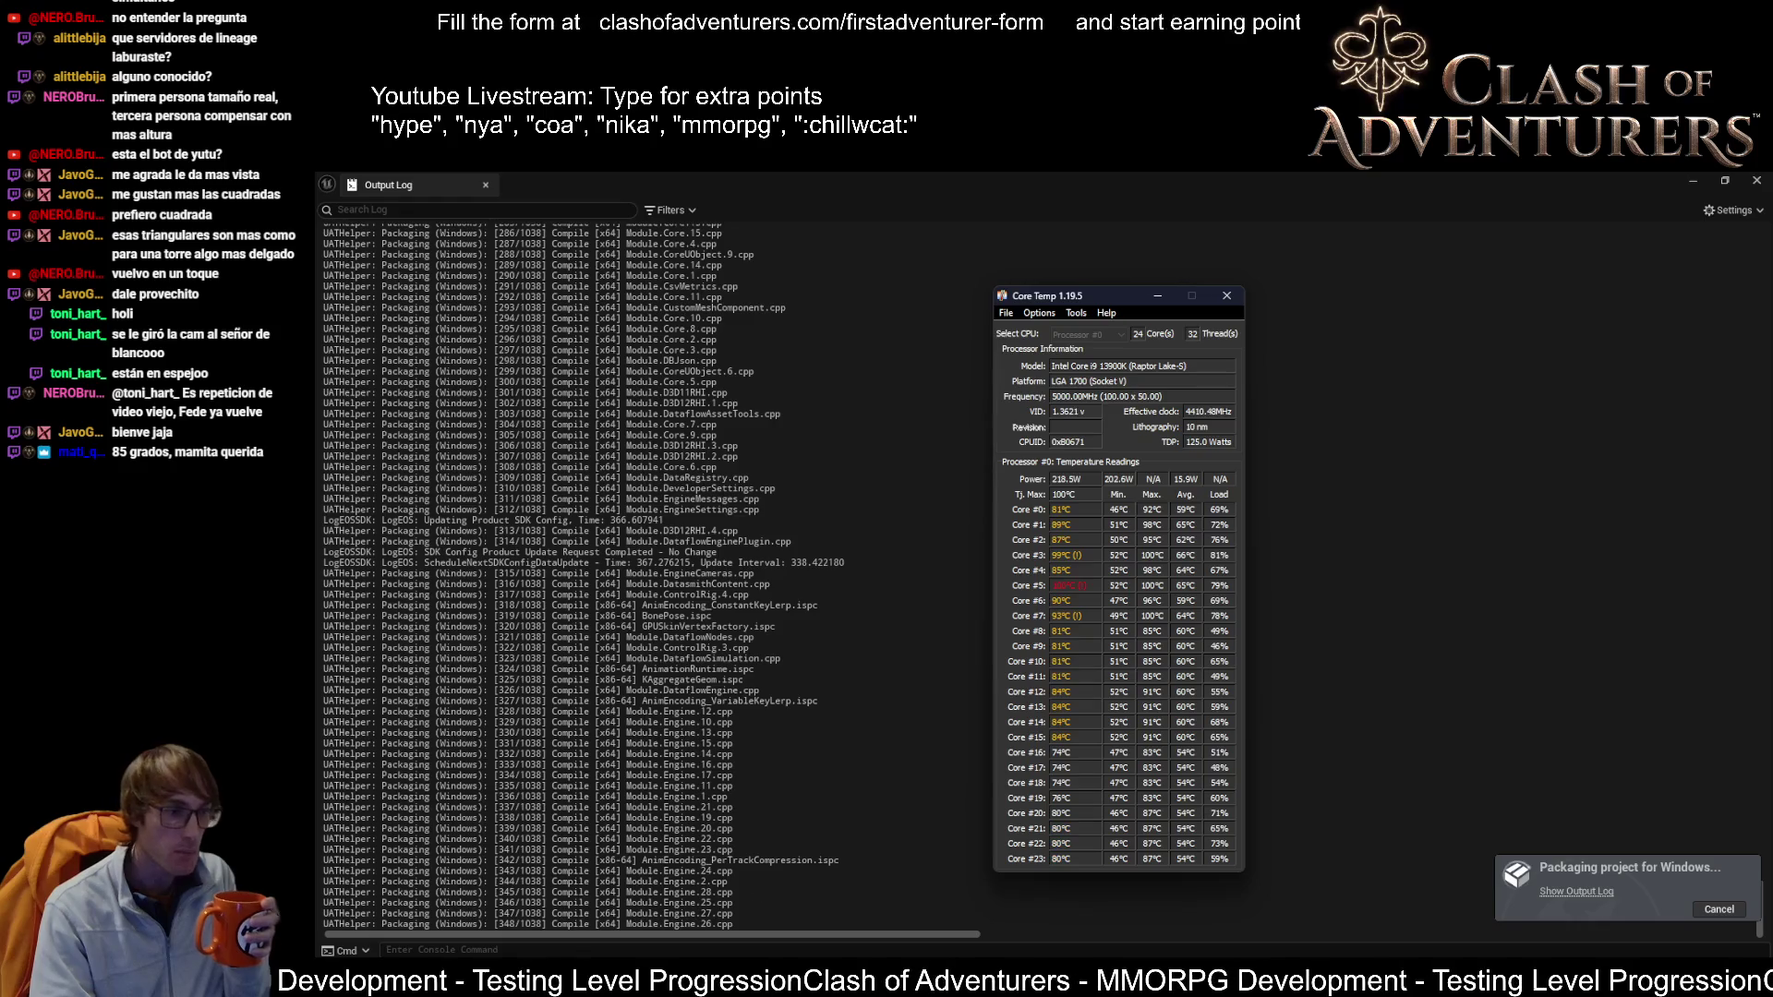
{"action": "key", "text": "alt+Tab"}
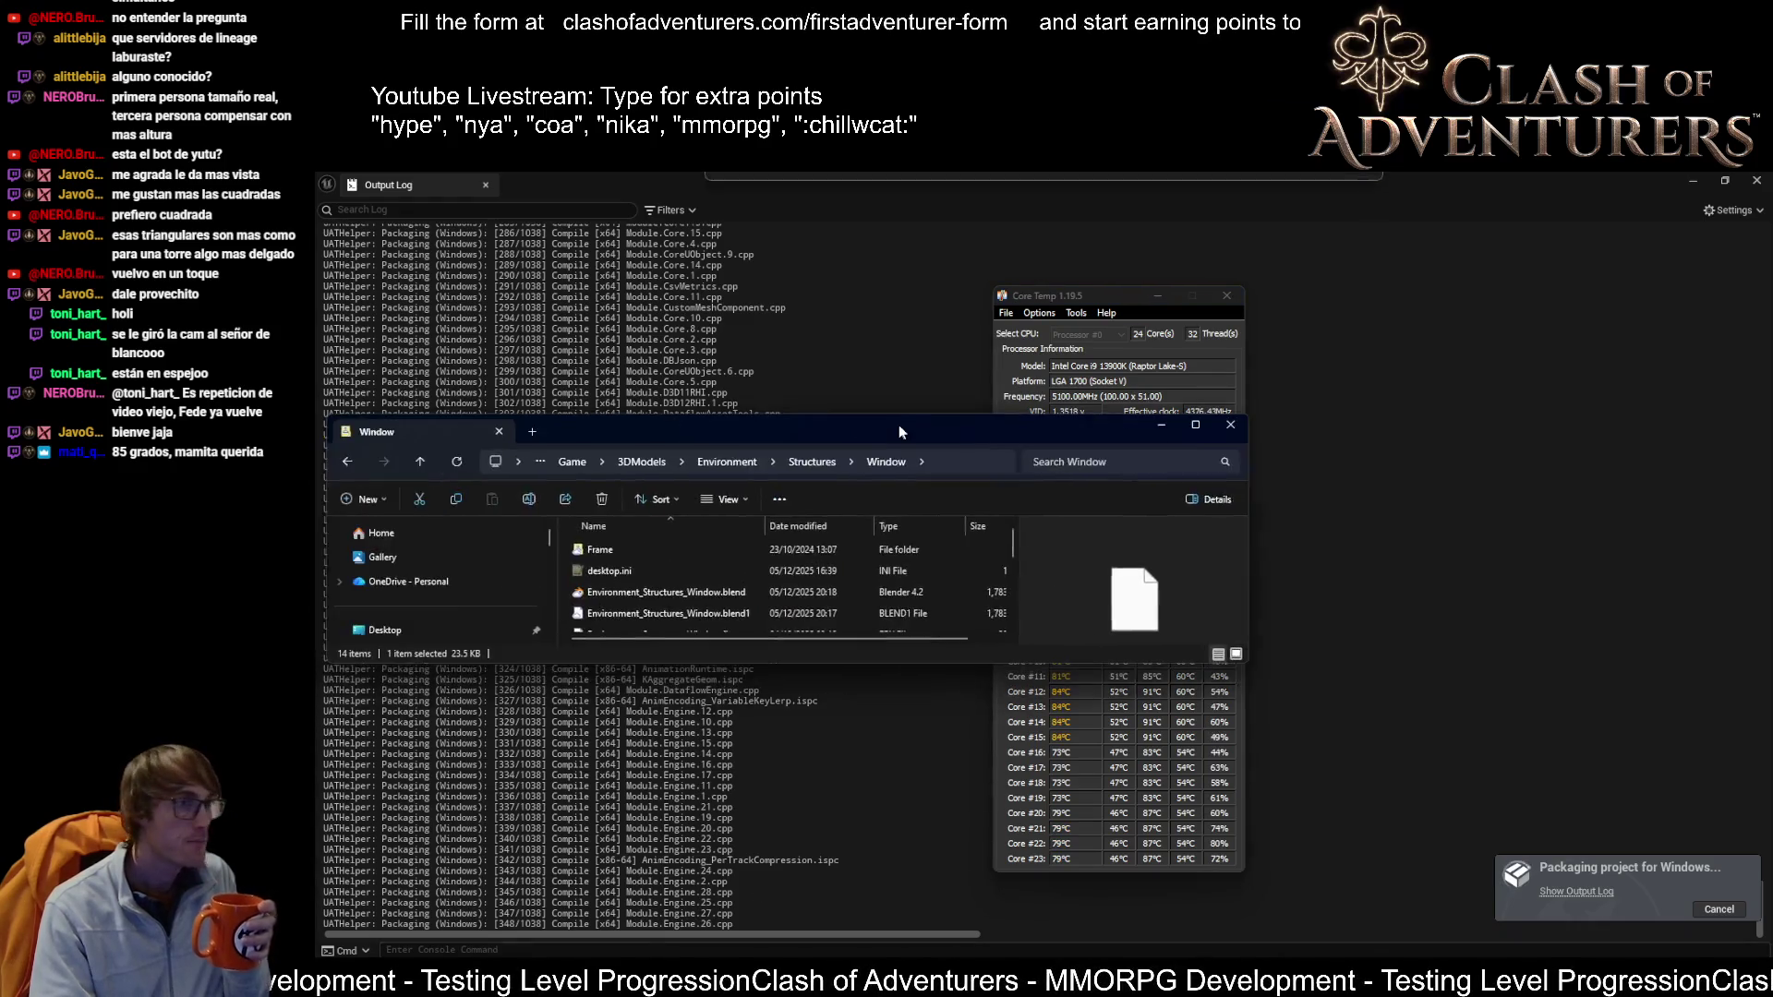
Step: View This PC's drives and system properties, then minimize File Explorer
{"action": "double_click", "coordinate": [899, 425]}
{"action": "left_click", "coordinate": [386, 734]}
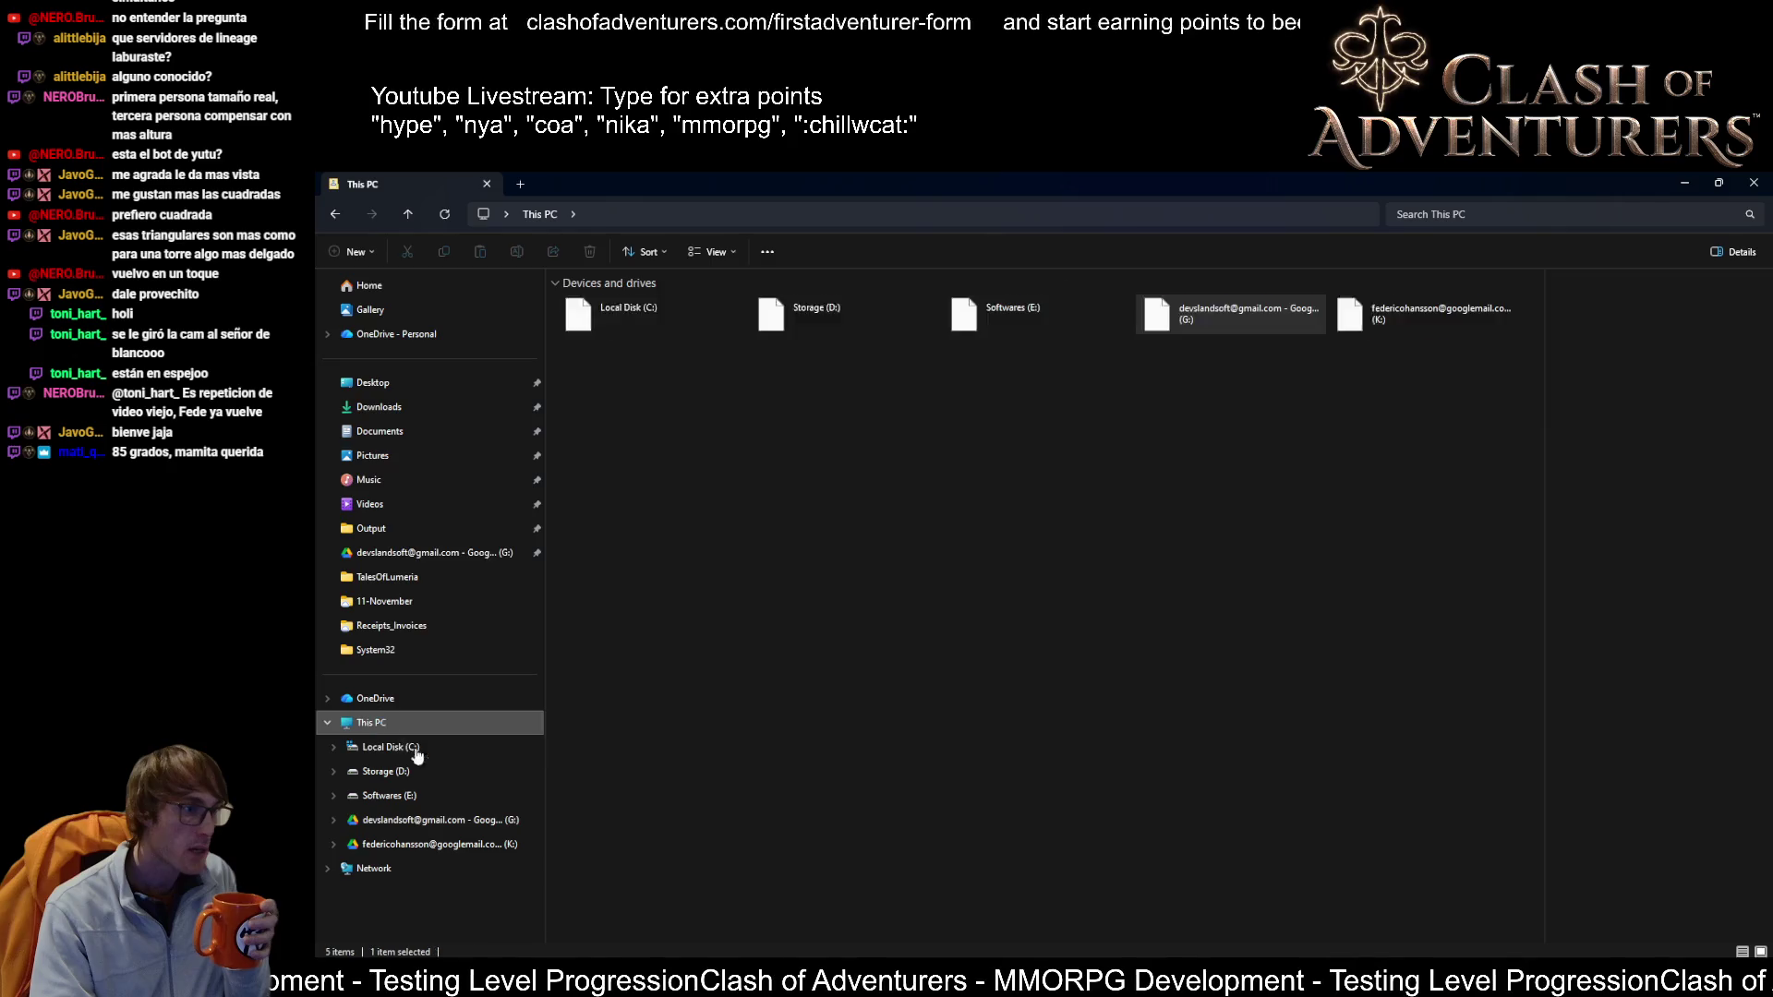
{"action": "right_click", "coordinate": [386, 734]}
{"action": "left_click", "coordinate": [451, 685]}
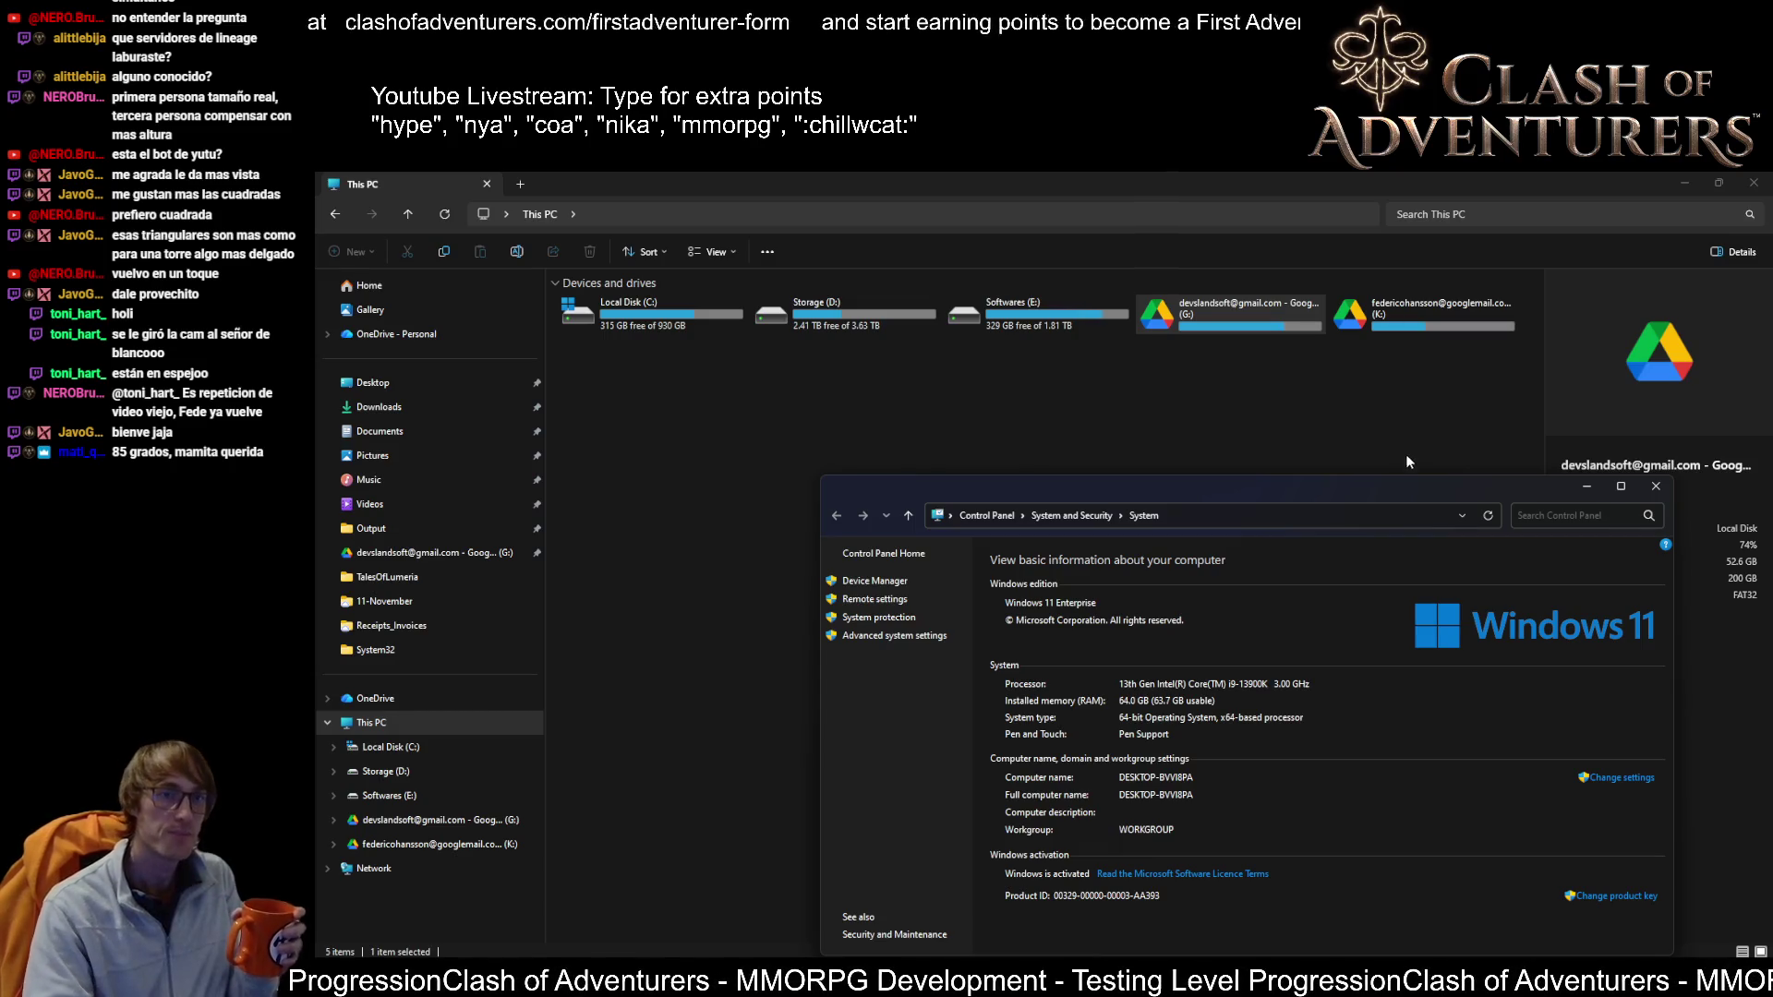
{"action": "left_click", "coordinate": [1656, 486]}
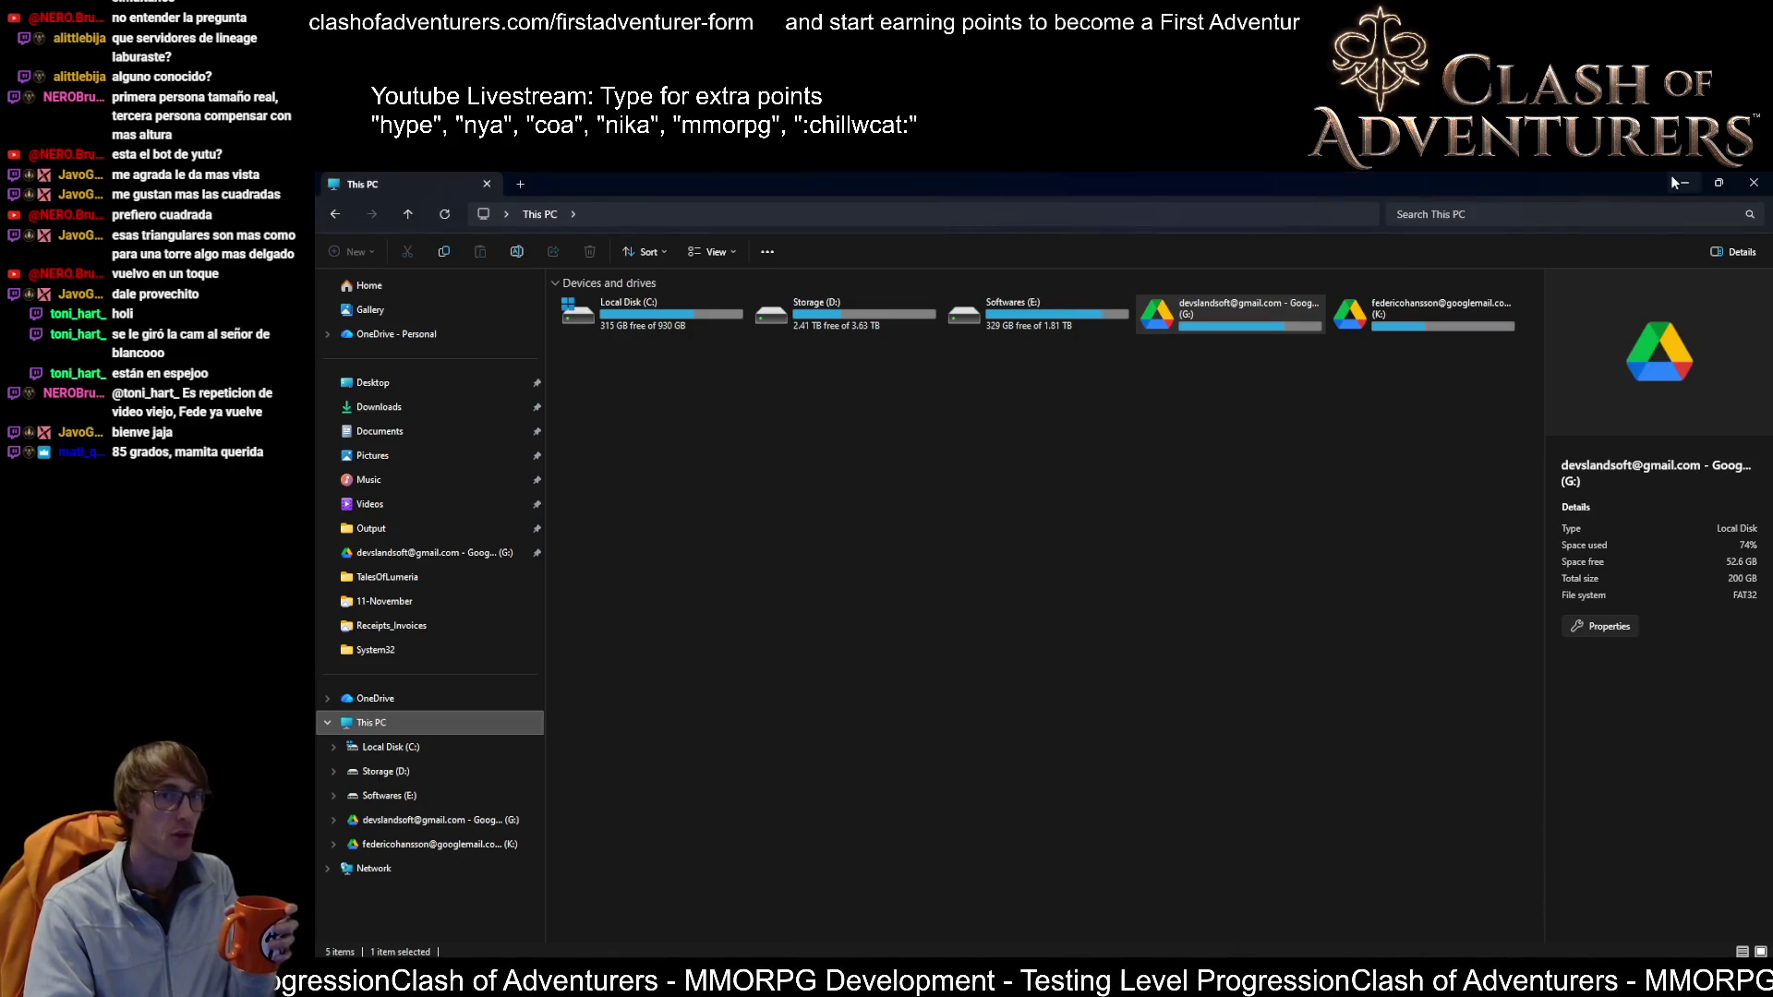
{"action": "left_click", "coordinate": [1682, 181]}
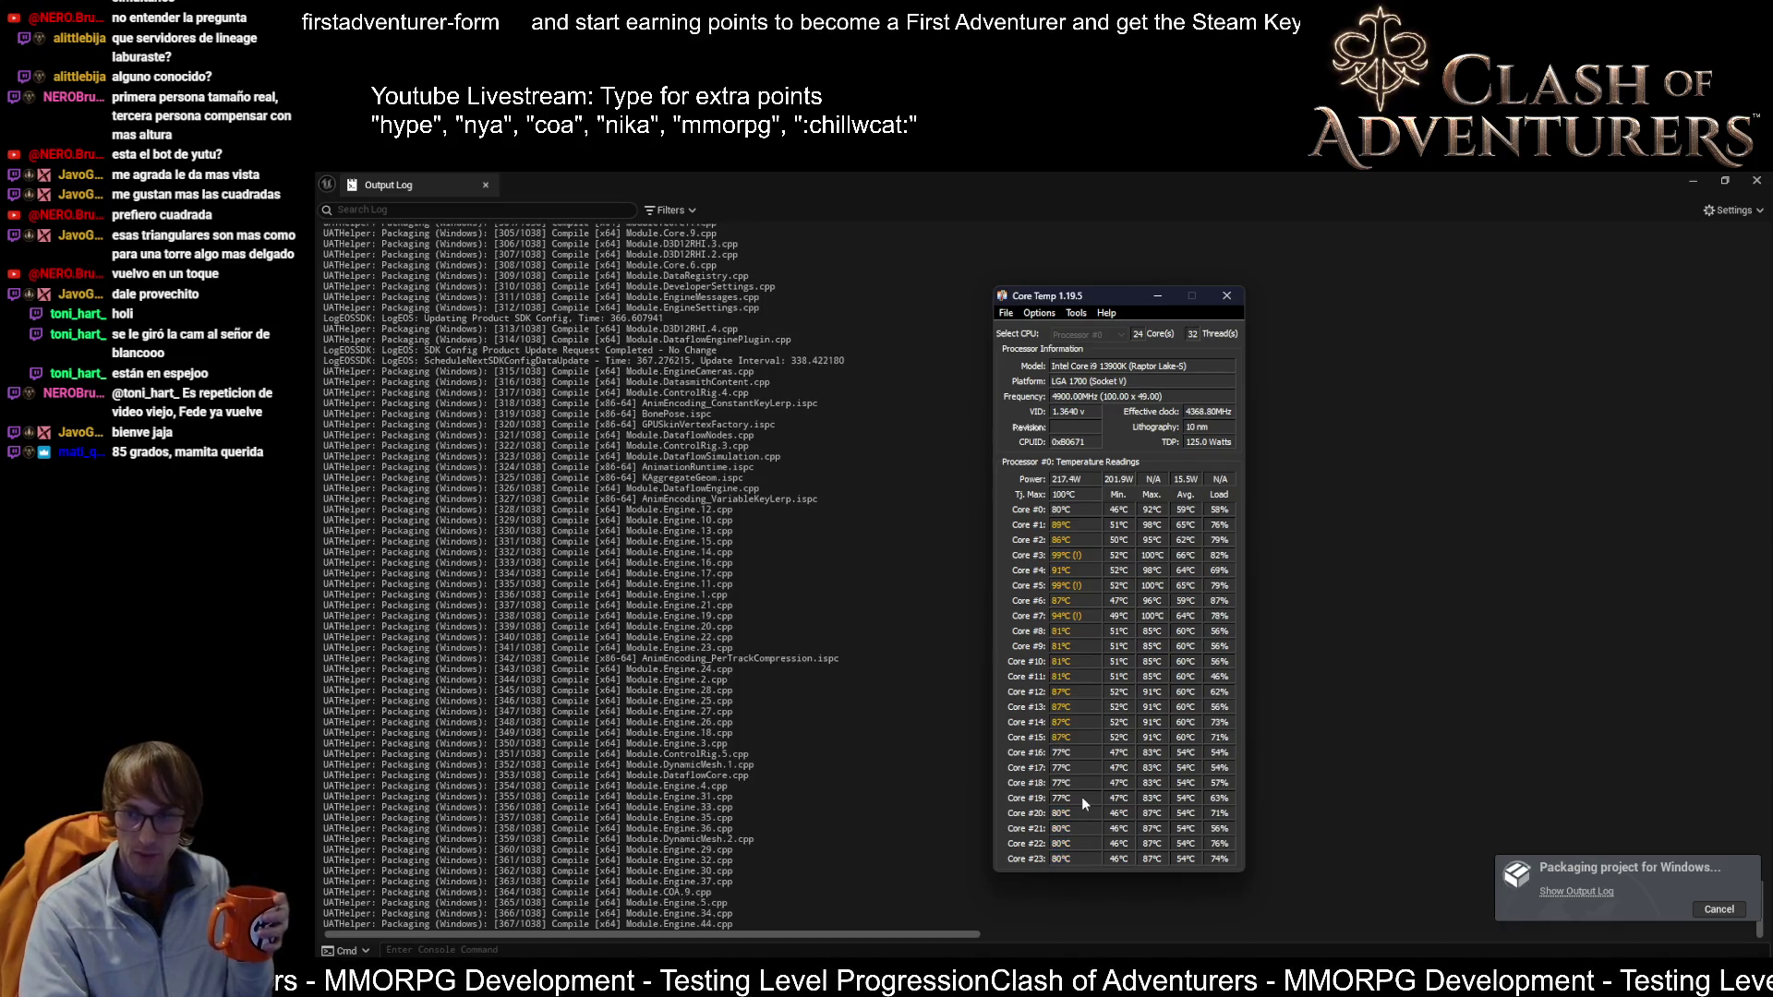
Step: Bring the Output Log forward, return Core Temp on top, and open taskbar options
{"action": "left_click", "coordinate": [933, 822]}
{"action": "scroll", "coordinate": [731, 830], "scroll_direction": "up", "scroll_amount": 2}
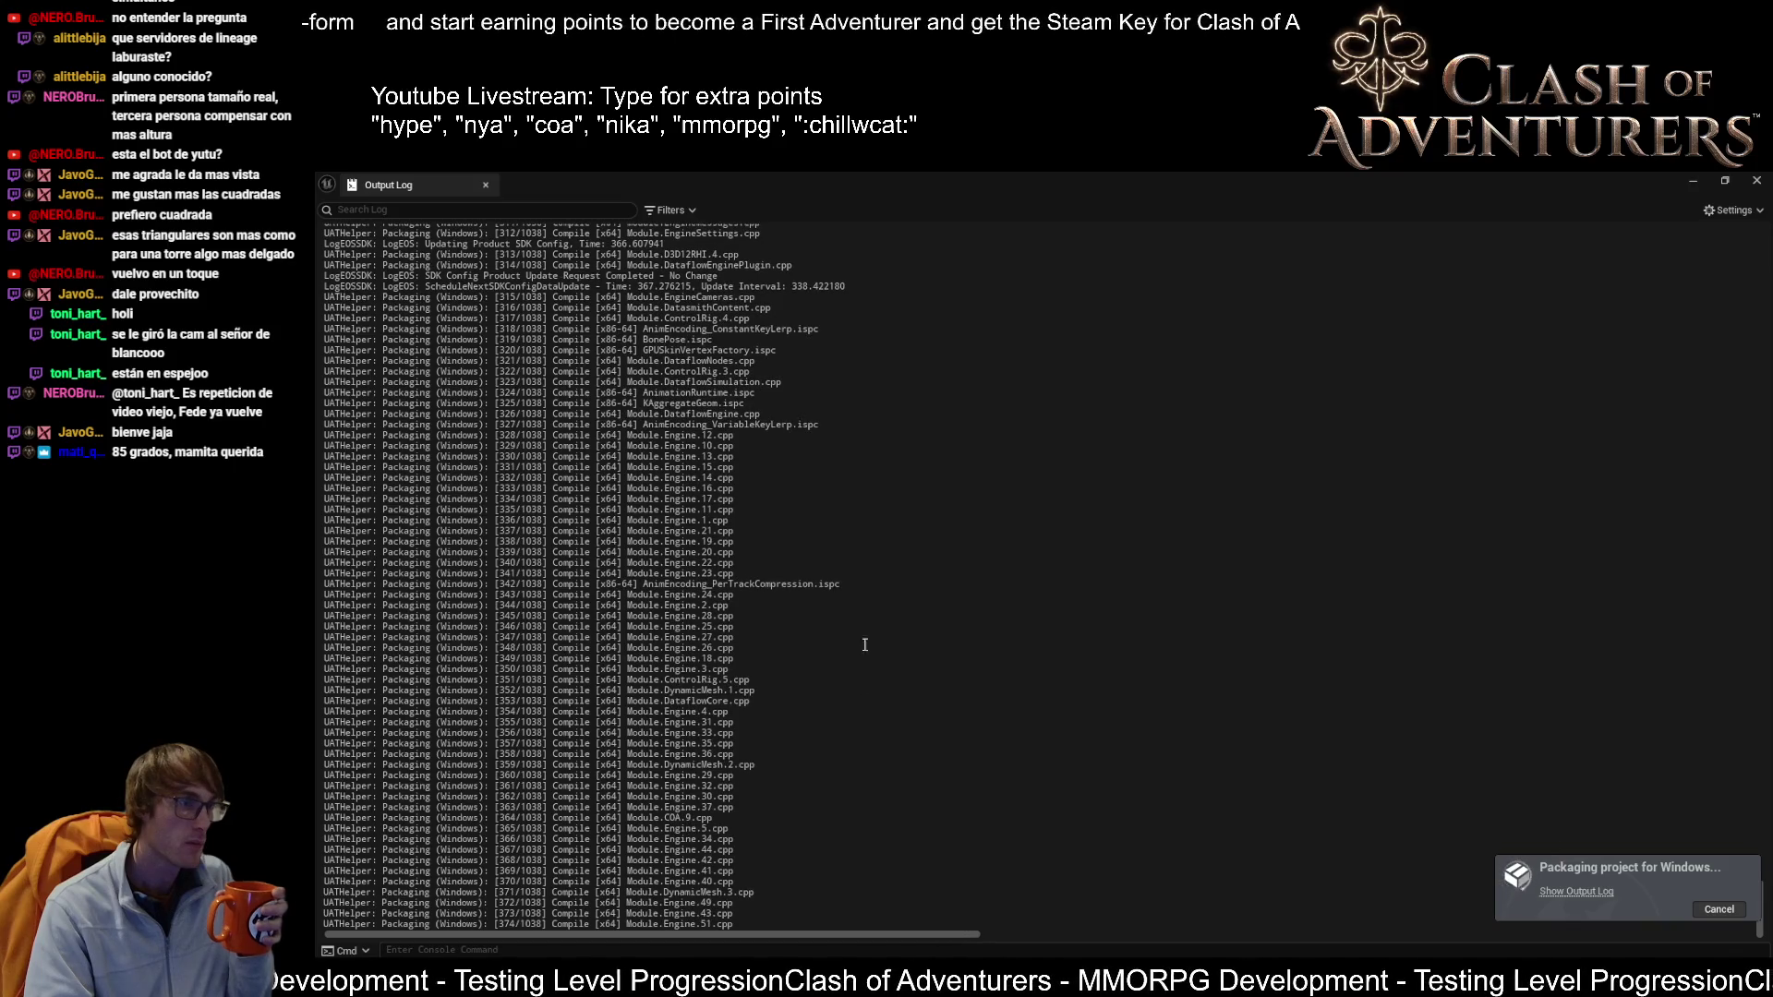
{"action": "key", "text": "alt+Tab"}
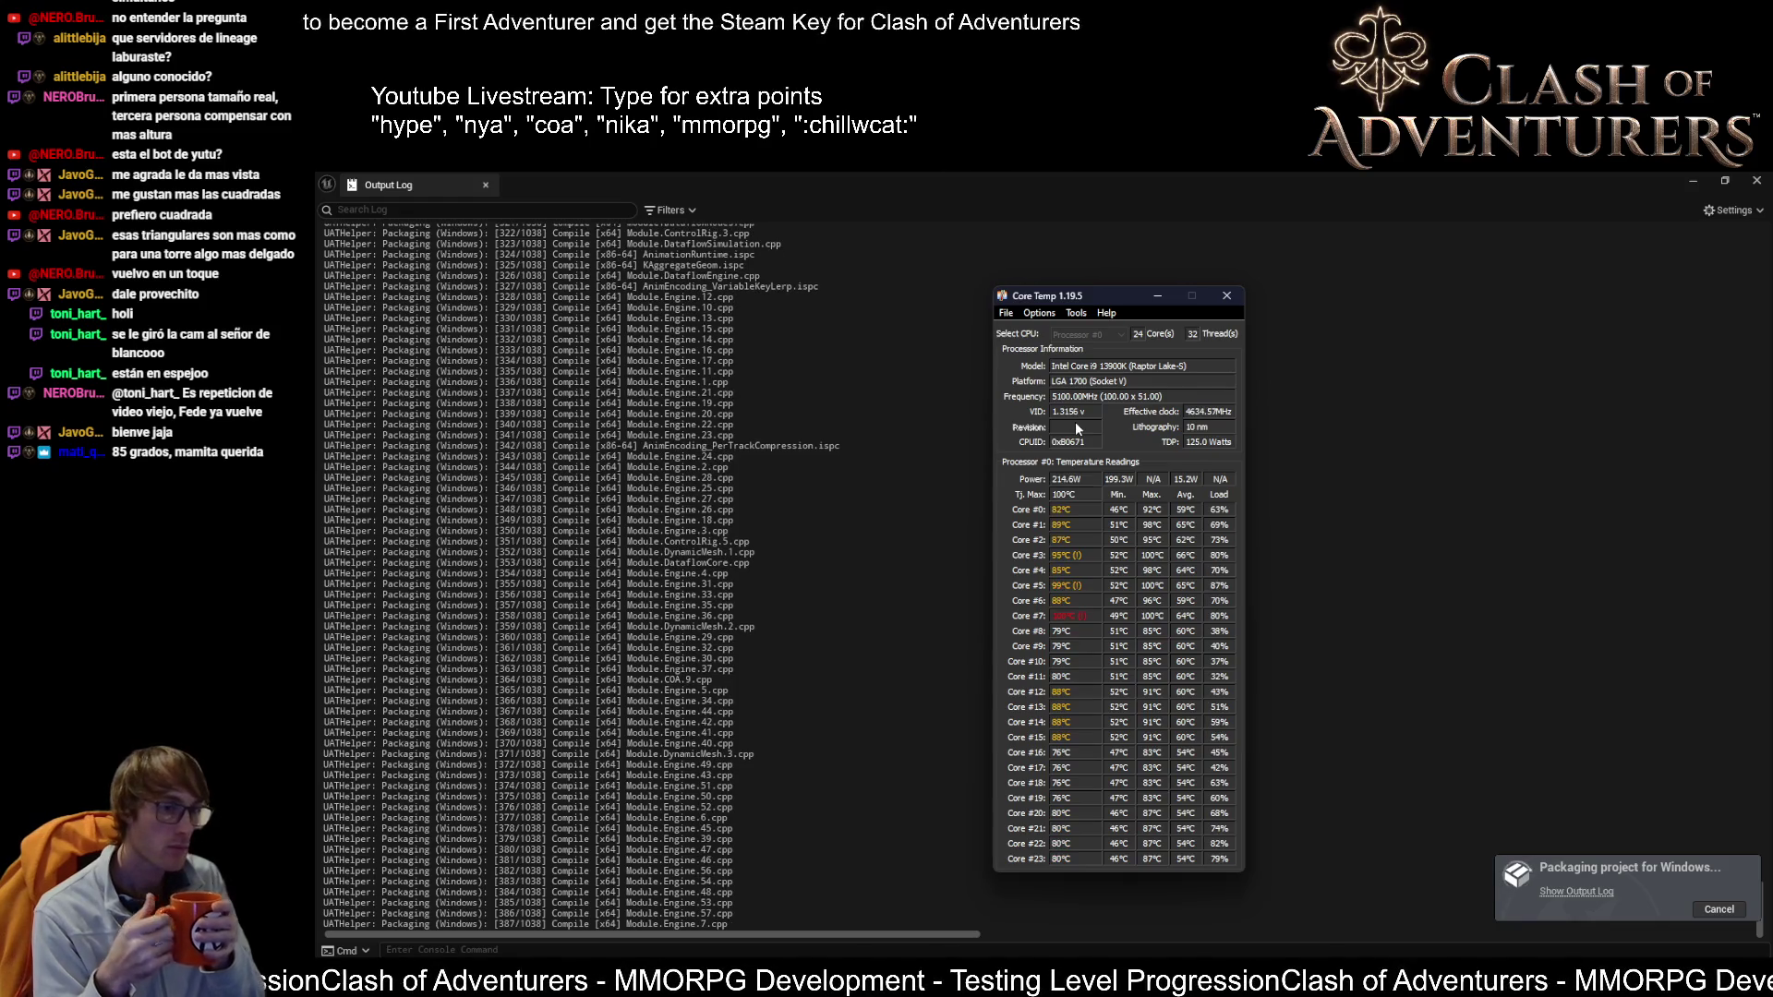
{"action": "right_click", "coordinate": [1676, 944]}
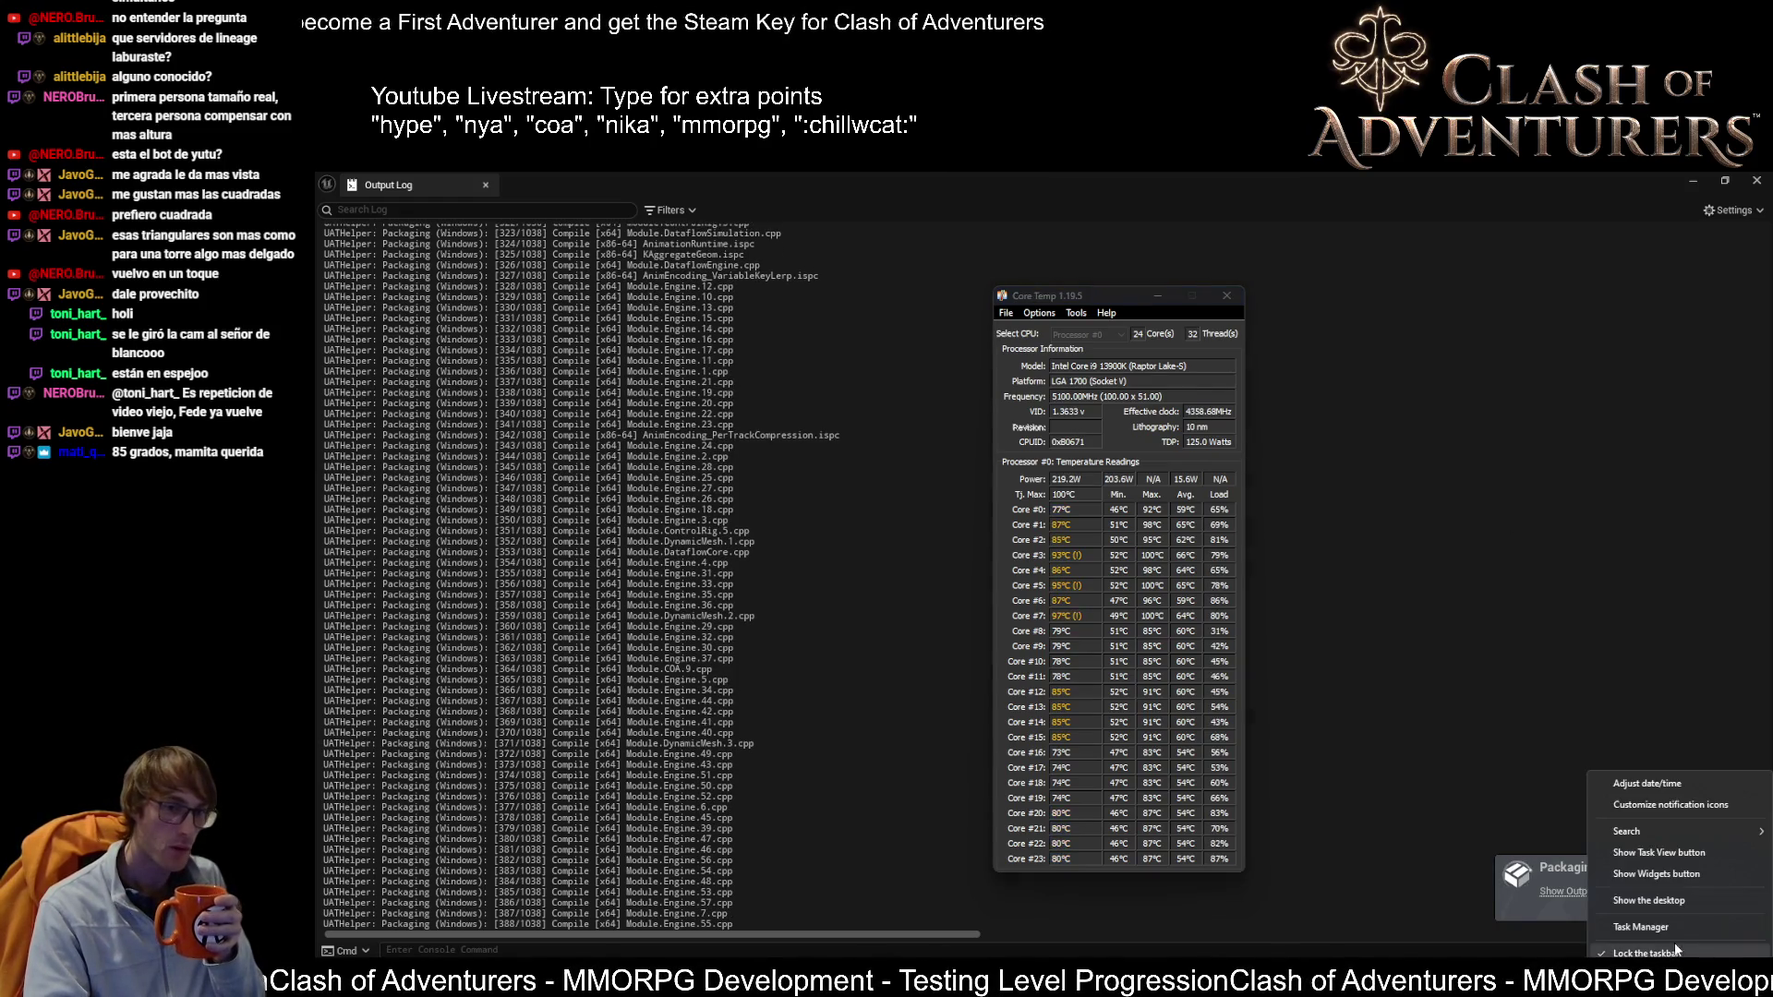
Step: Open Task Manager, move it up-left, and hide the Command line column
{"action": "left_click", "coordinate": [1666, 934]}
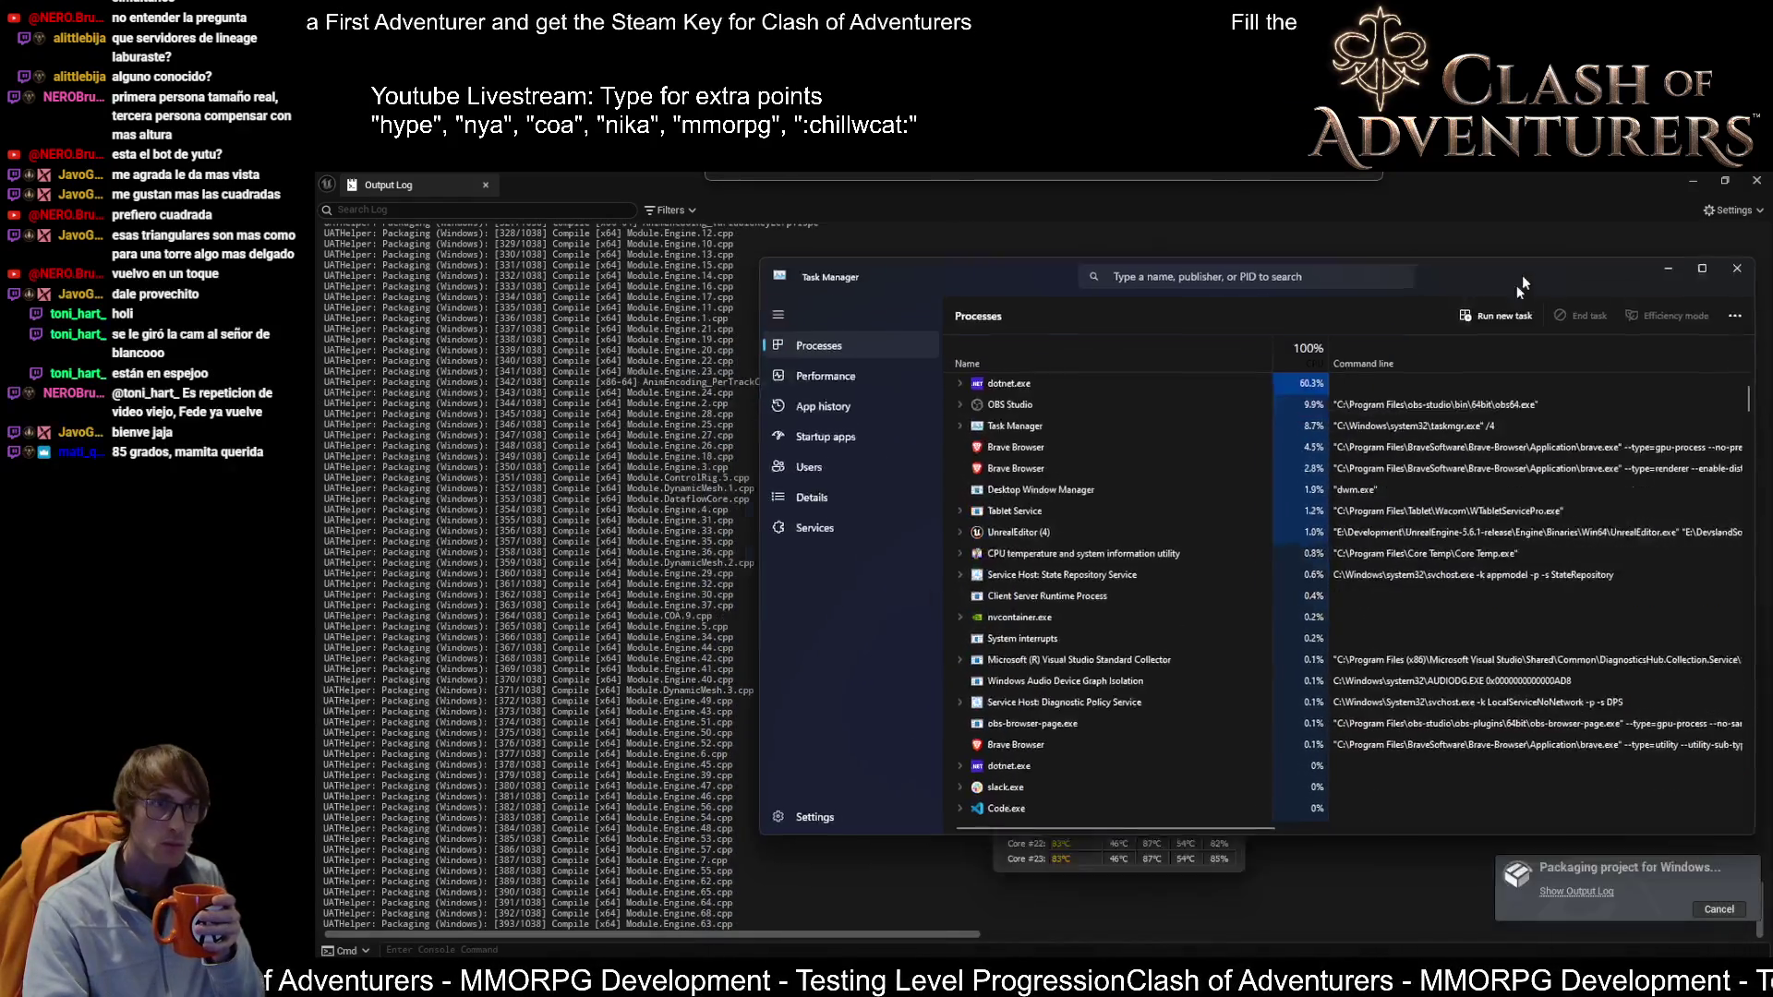
{"action": "left_click_drag", "start_coordinate": [1522, 275], "coordinate": [1451, 255]}
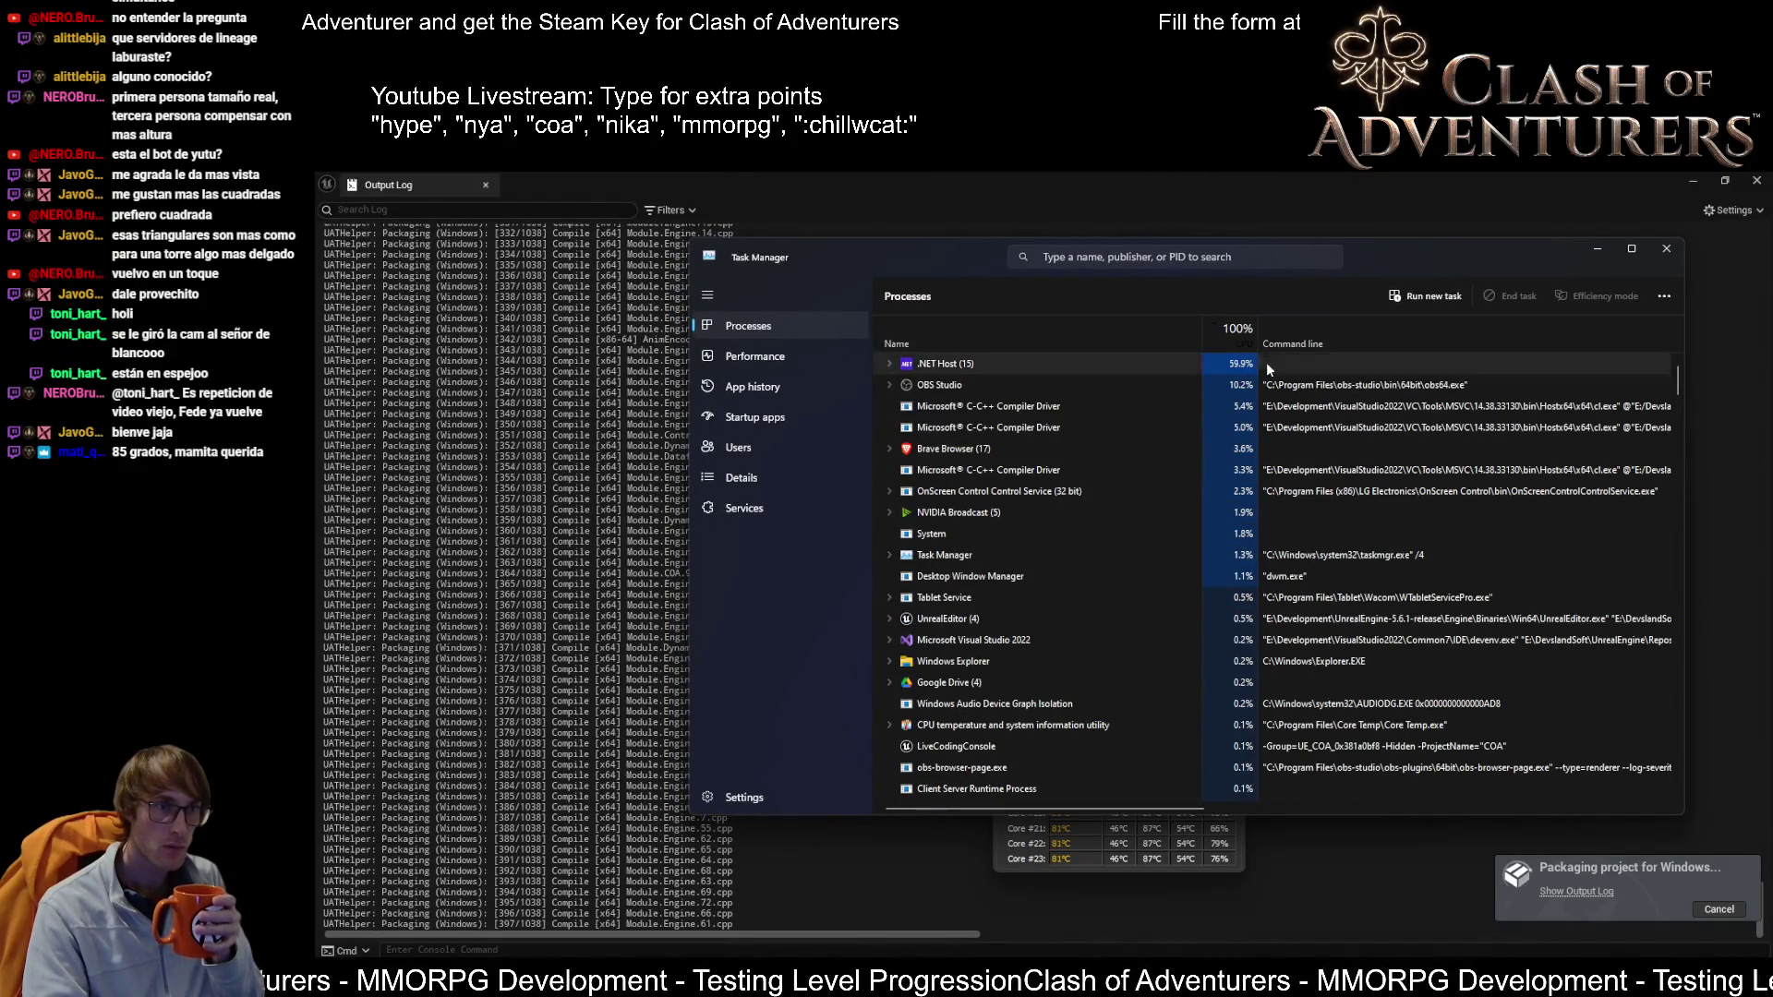
{"action": "right_click", "coordinate": [1084, 337]}
{"action": "left_click", "coordinate": [1170, 435]}
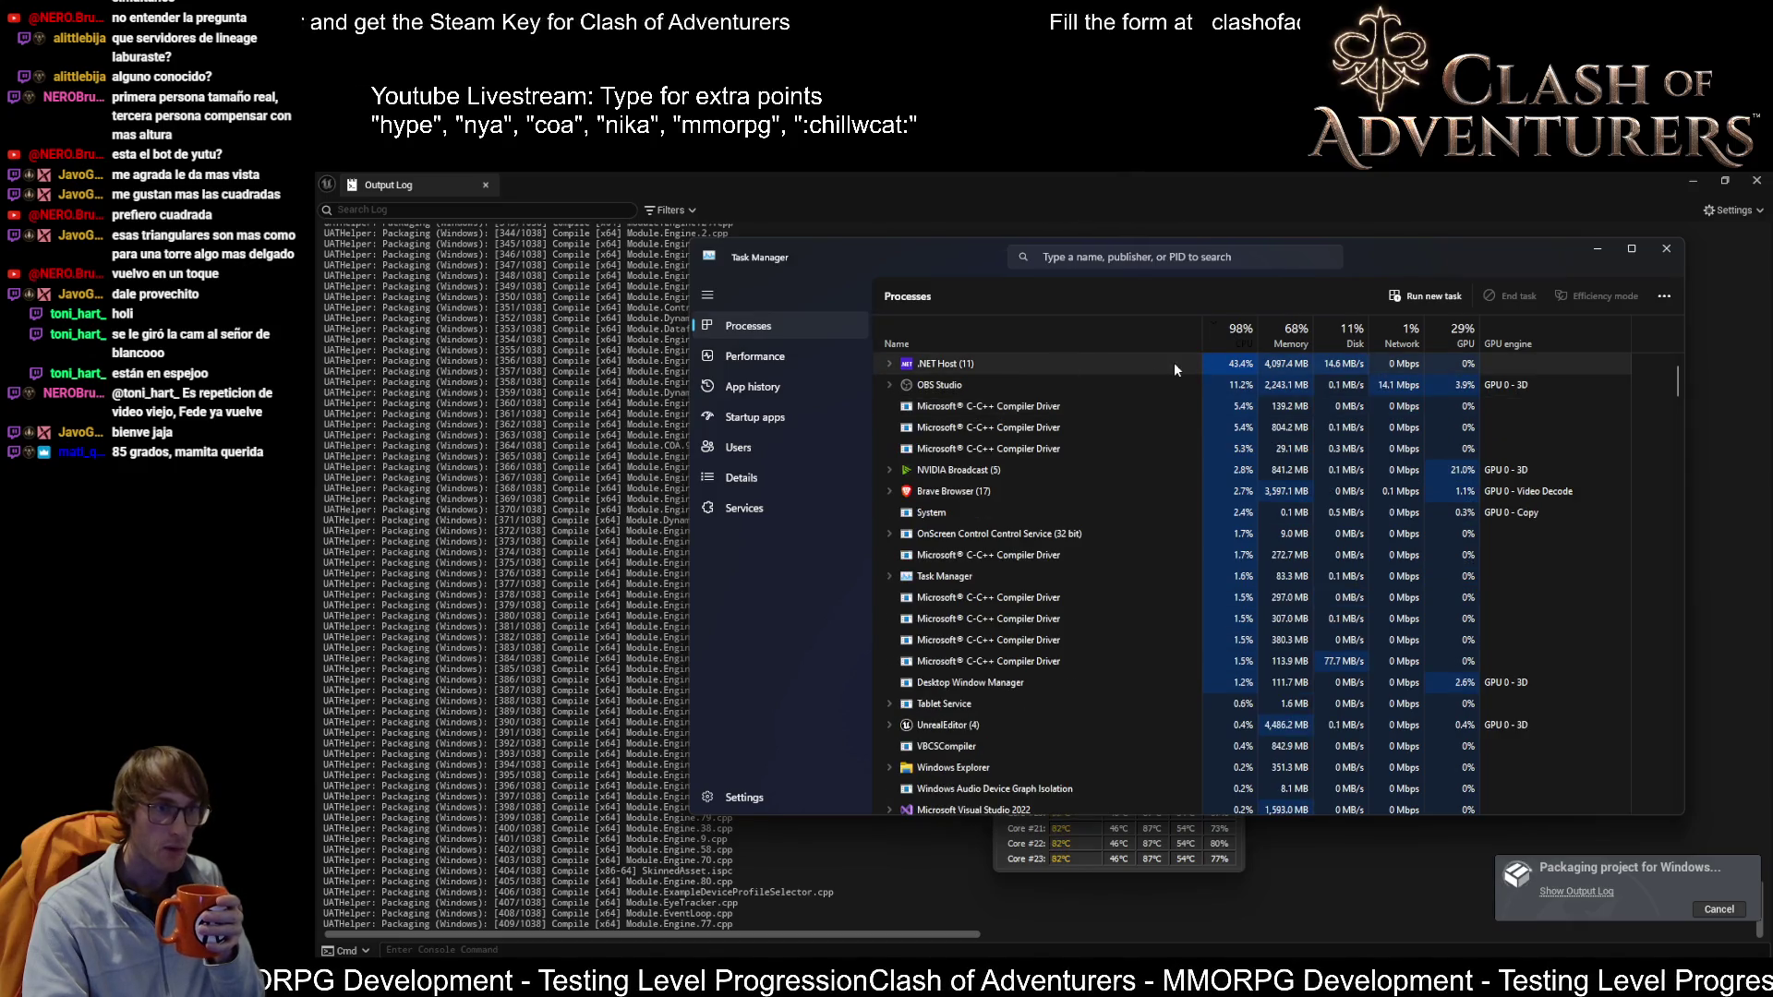
Step: Sort the process list by name into apps and background processes, then raise NVIDIA Broadcast
{"action": "left_click", "coordinate": [890, 364]}
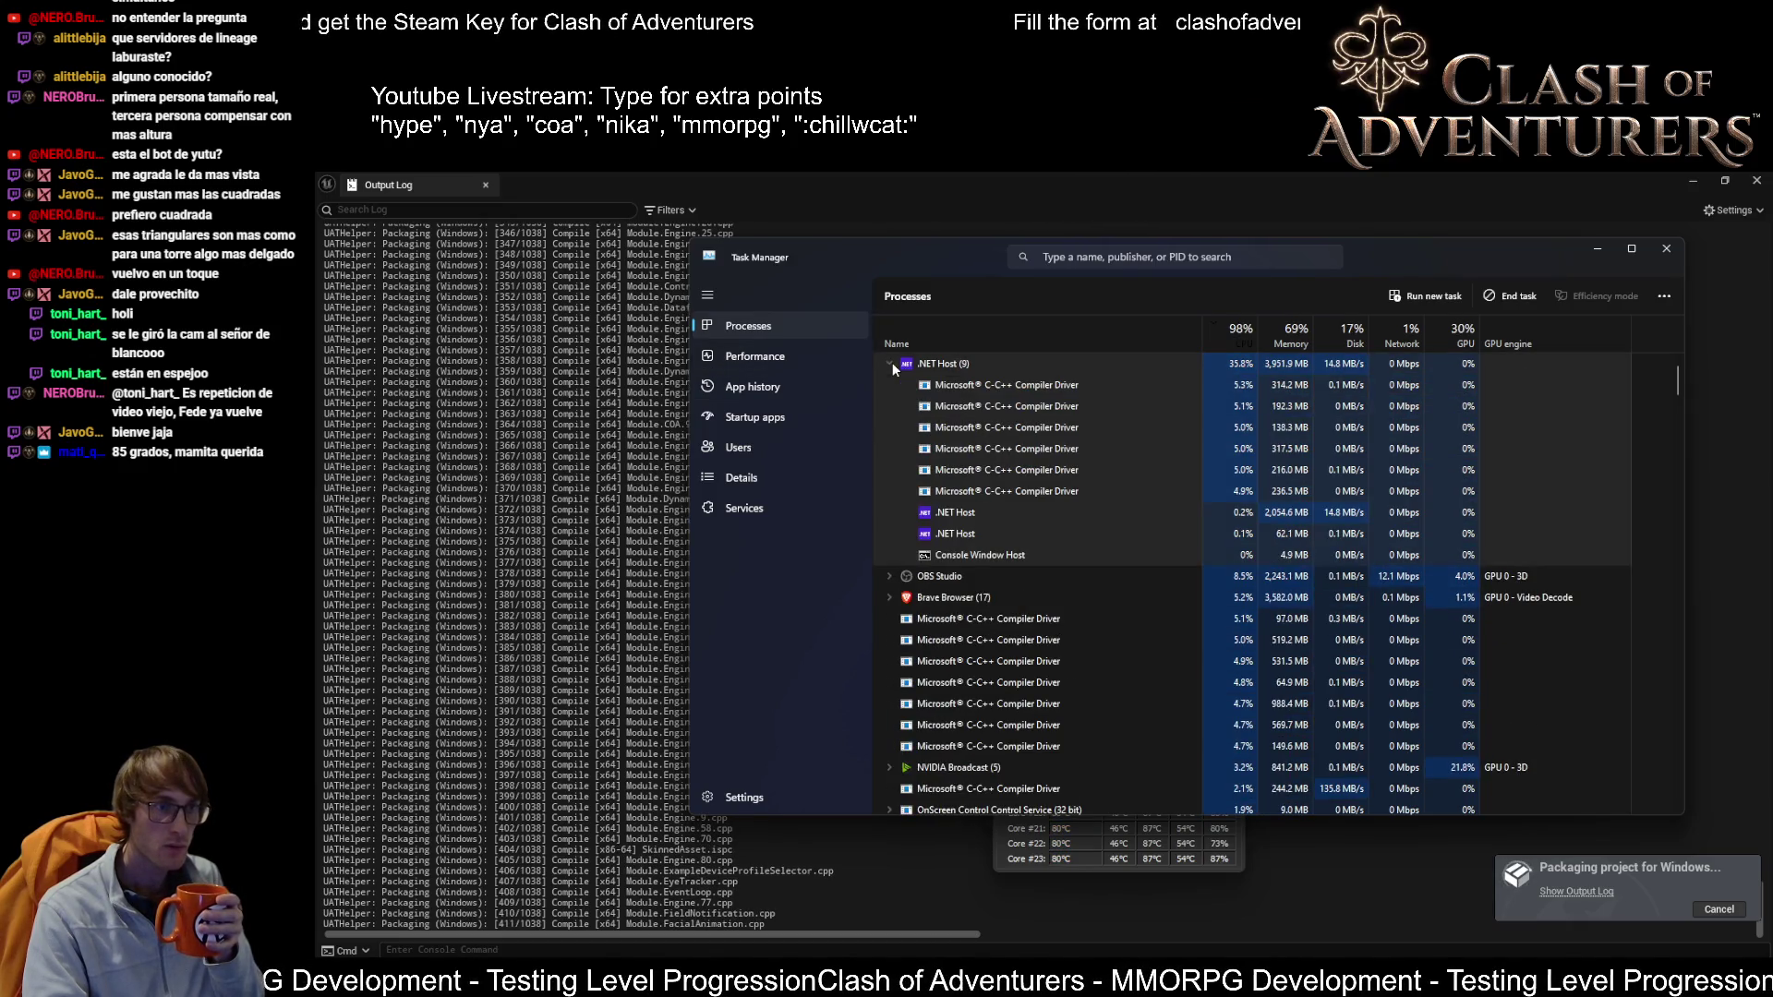
{"action": "left_click", "coordinate": [890, 364]}
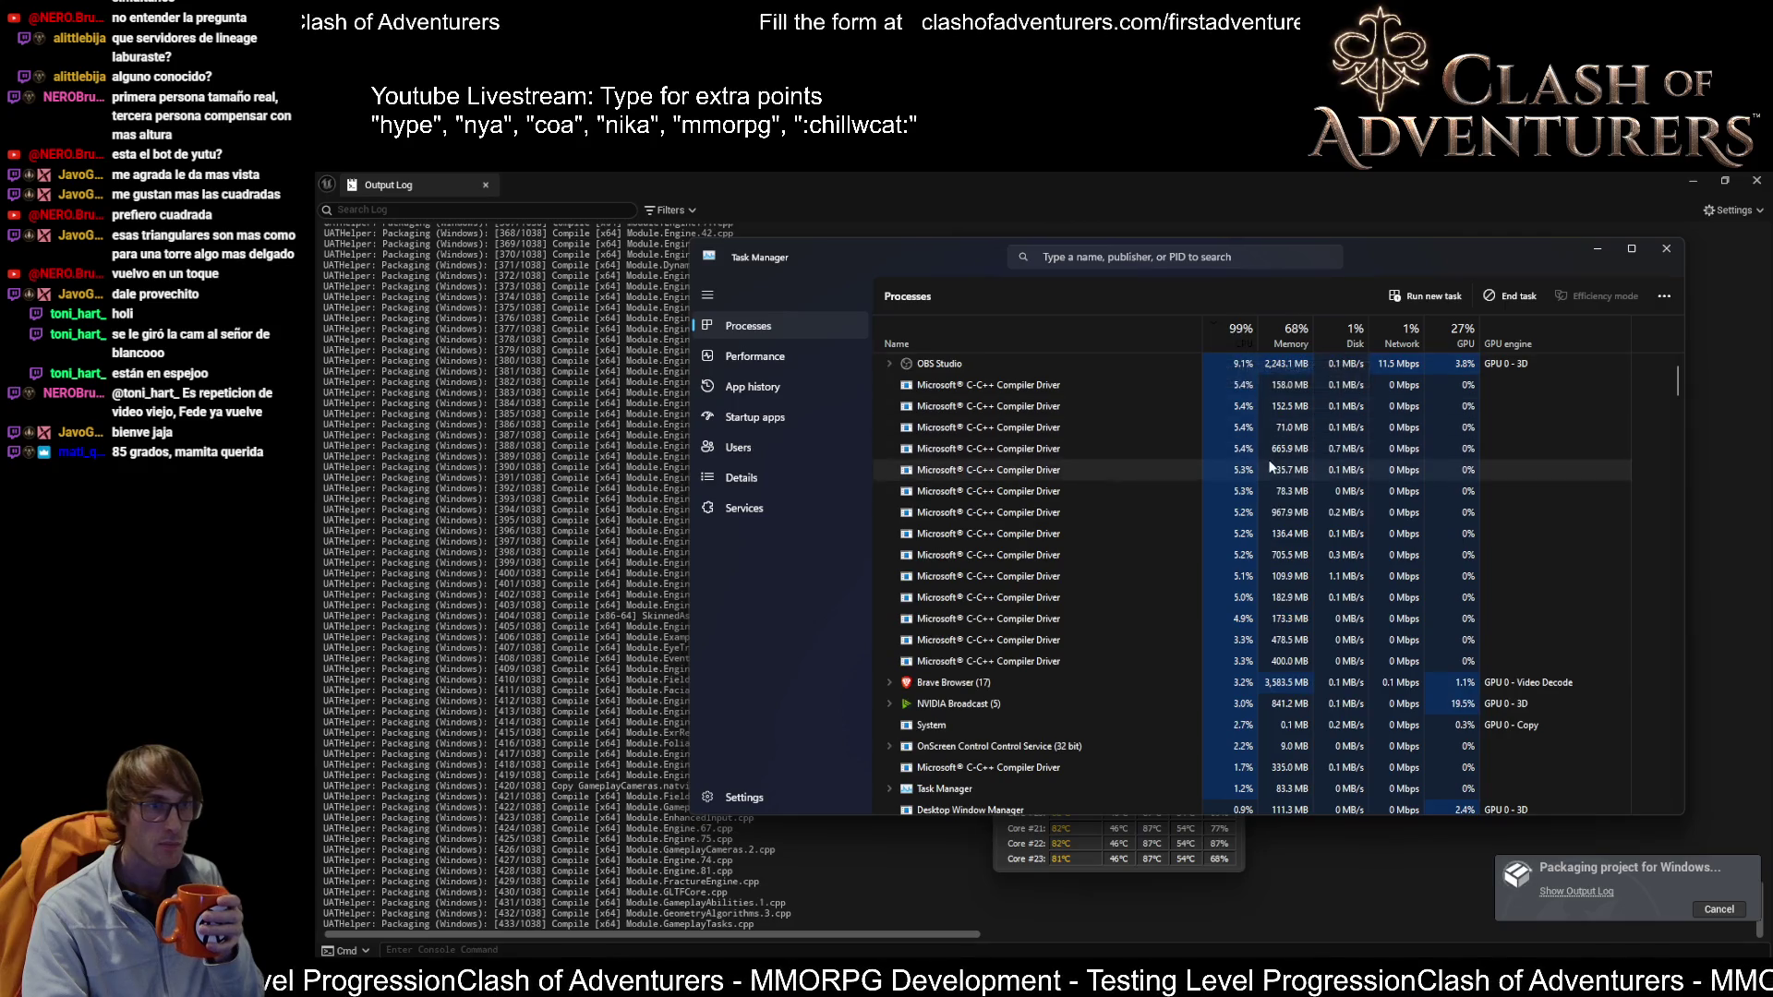
{"action": "left_click", "coordinate": [1059, 340]}
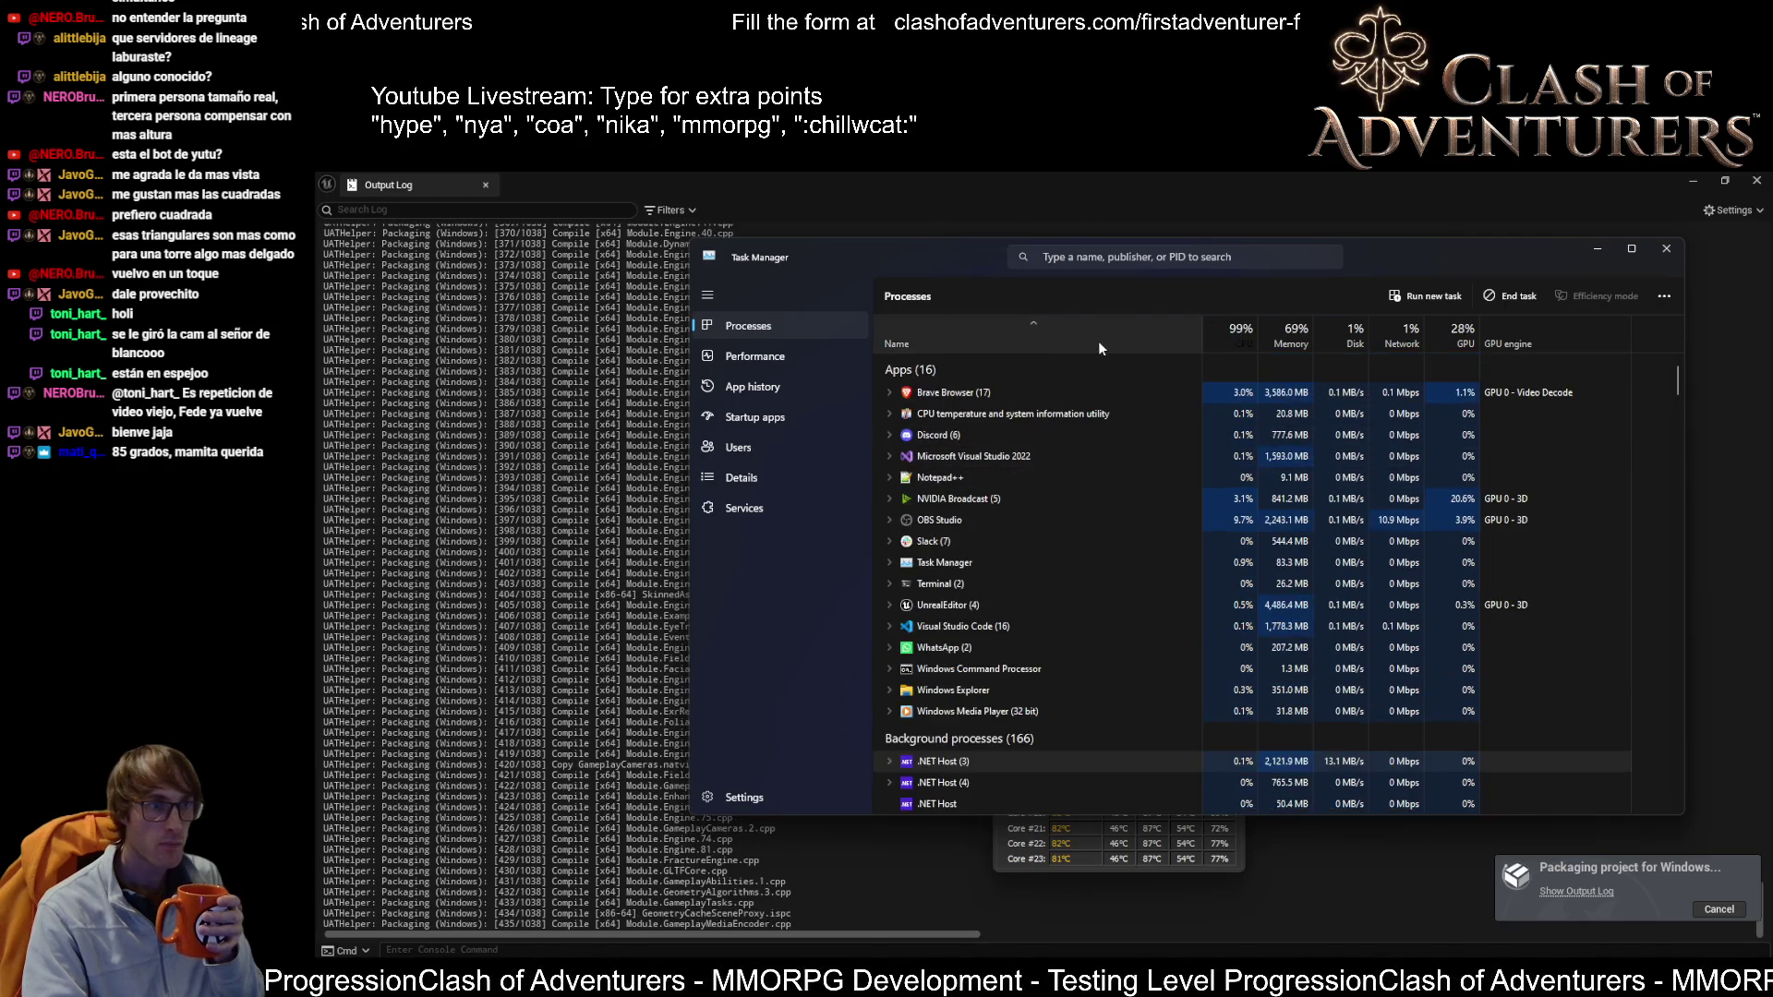
{"action": "left_click", "coordinate": [1218, 335]}
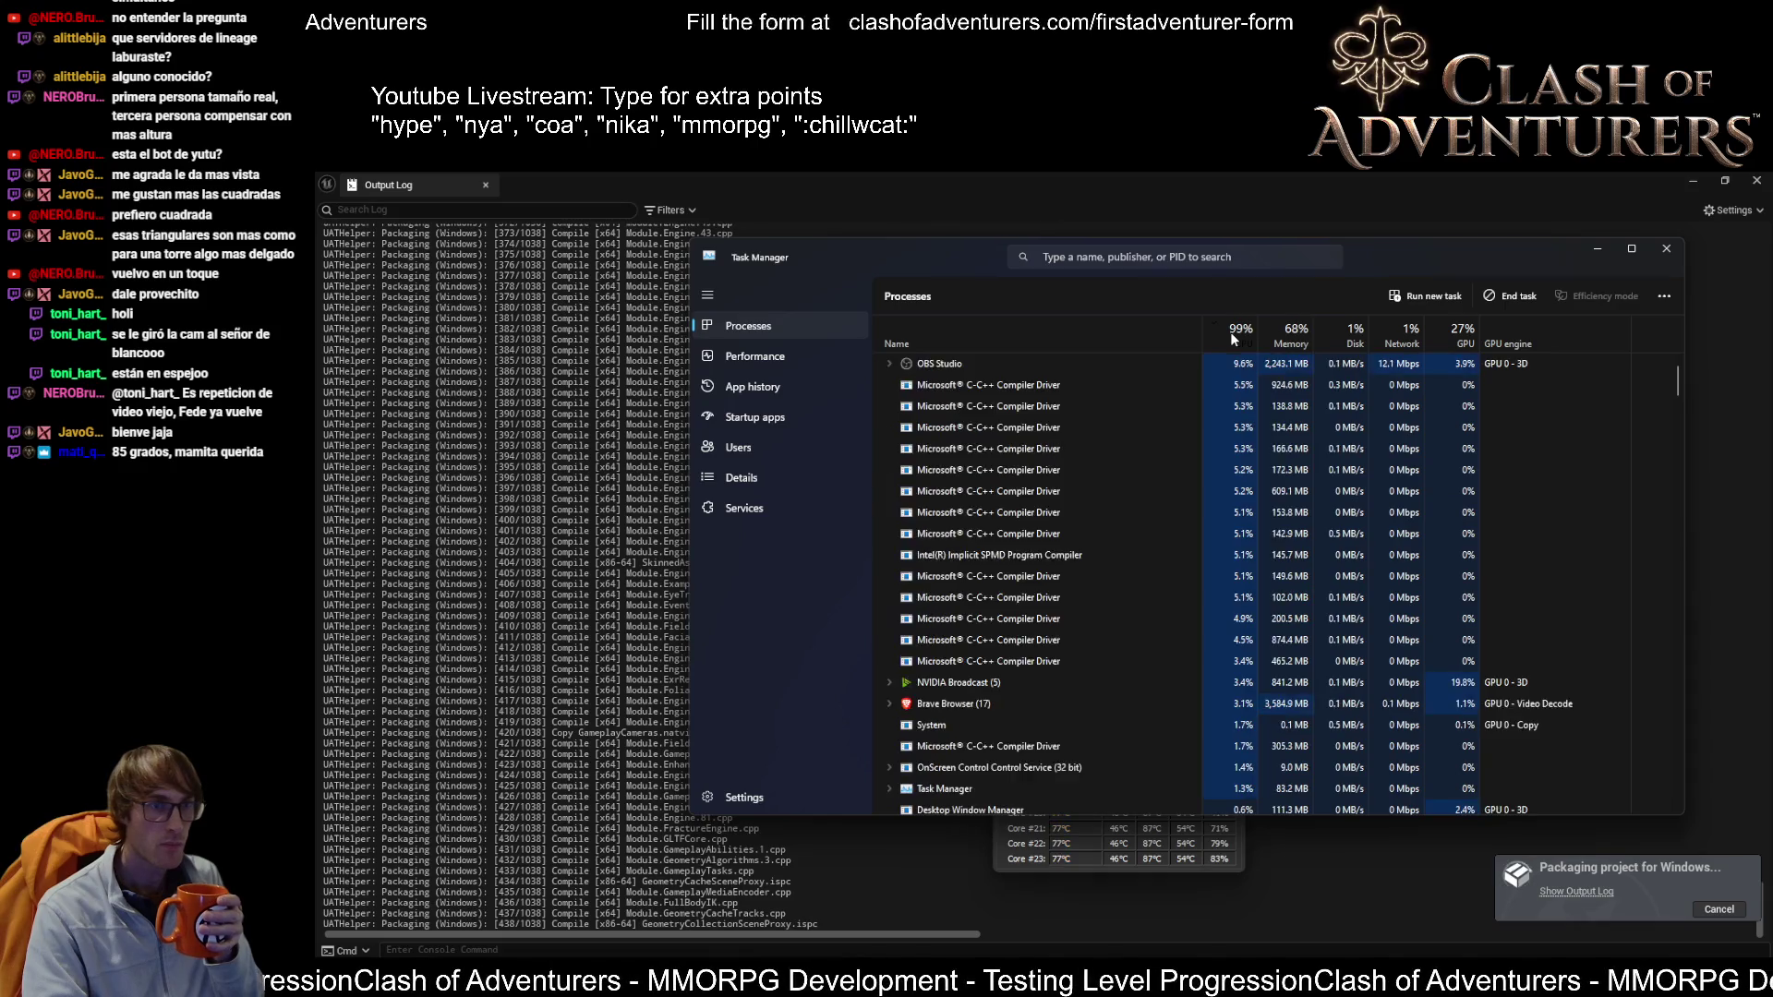
{"action": "left_click", "coordinate": [1111, 340]}
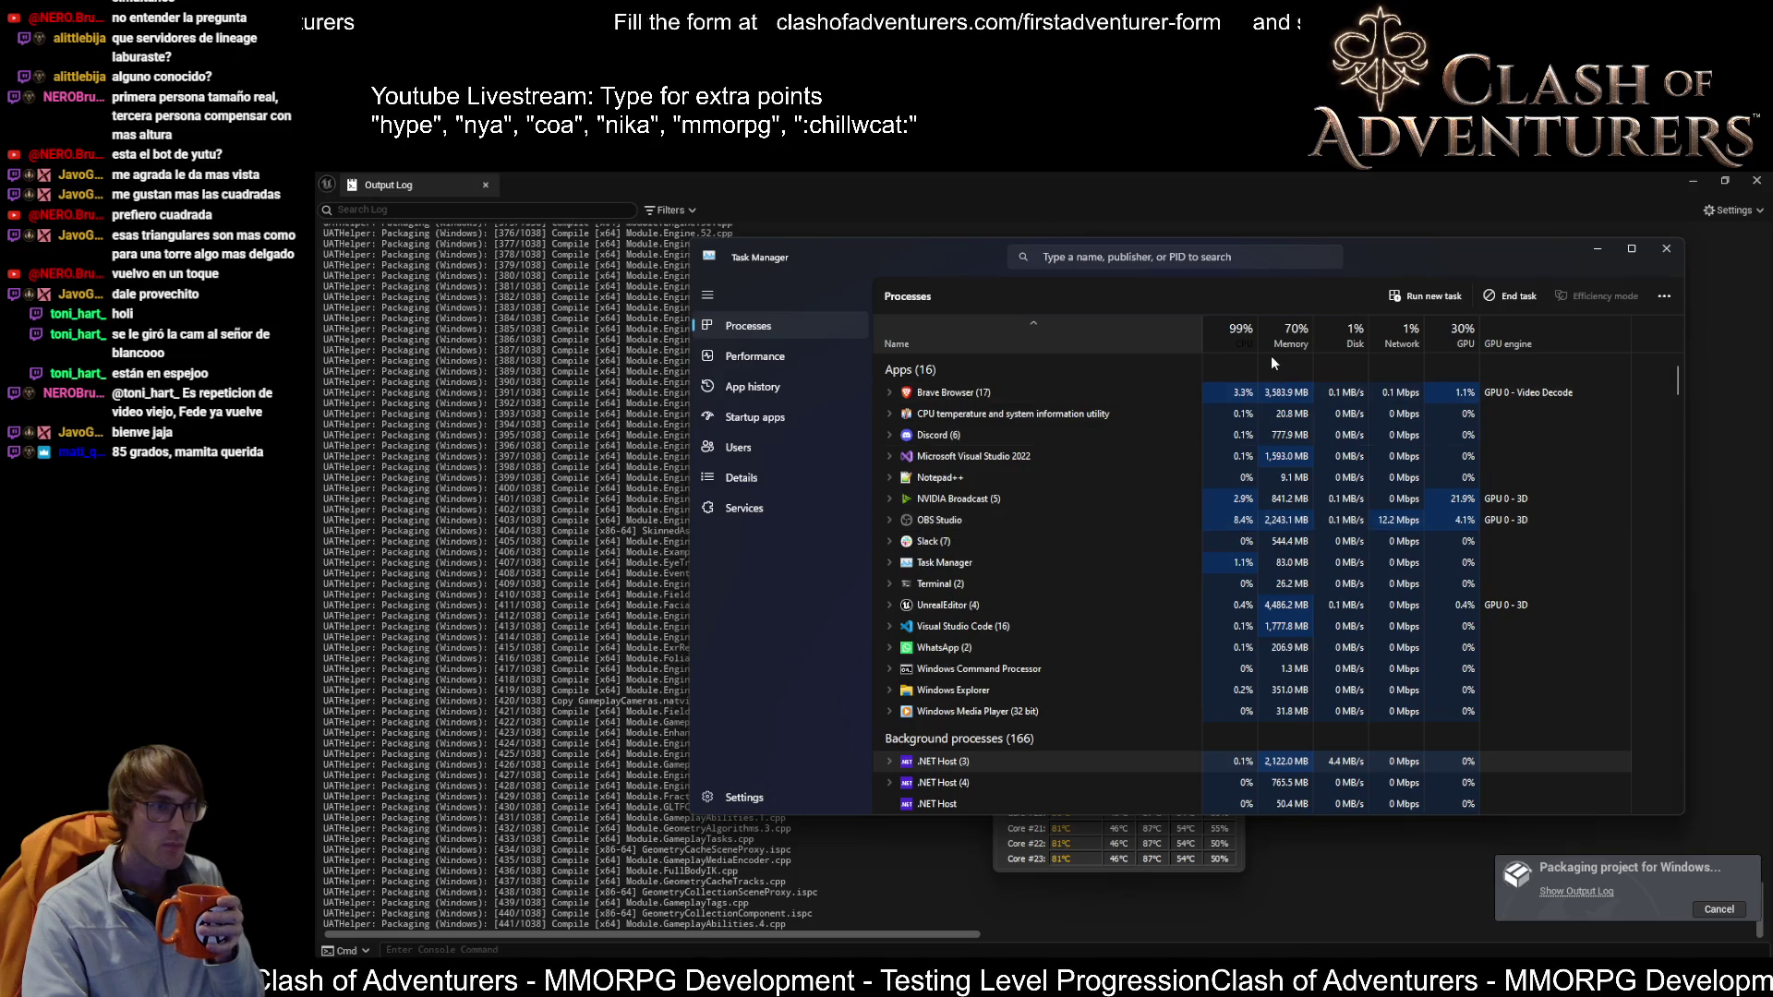
{"action": "left_click", "coordinate": [970, 993]}
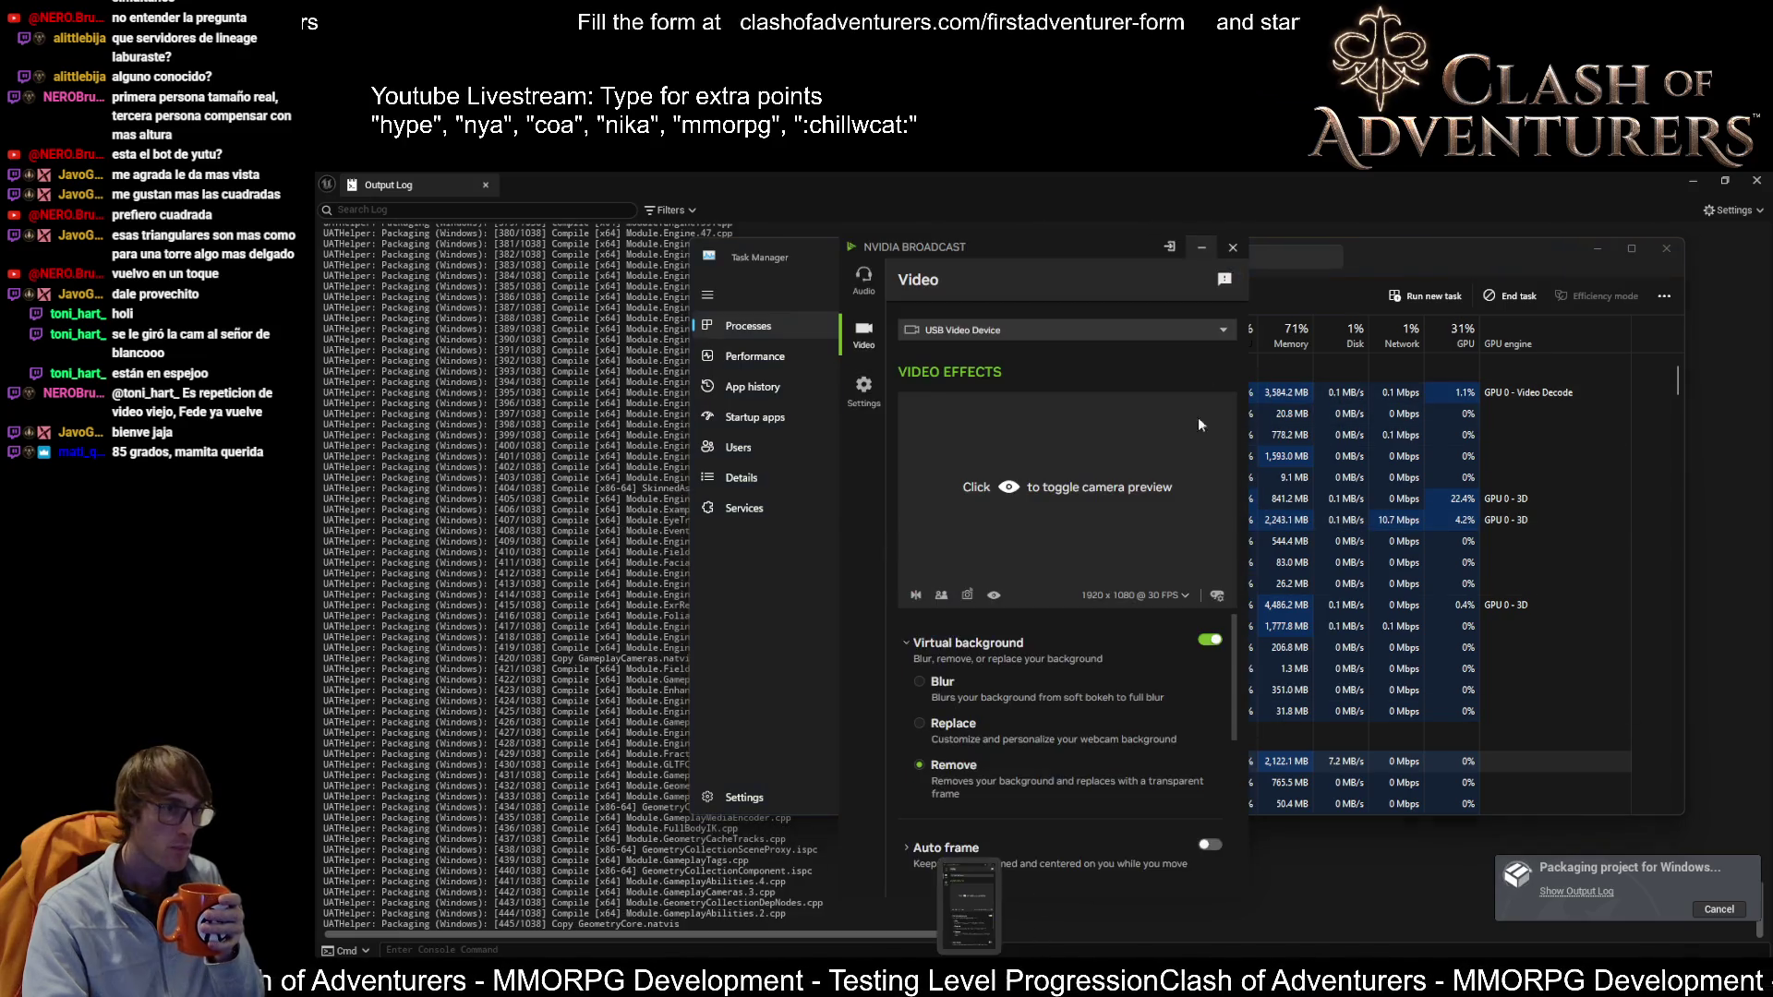
Step: Close NVIDIA Broadcast, sort processes by CPU descending, then return to the packaging log
{"action": "left_click", "coordinate": [1231, 247]}
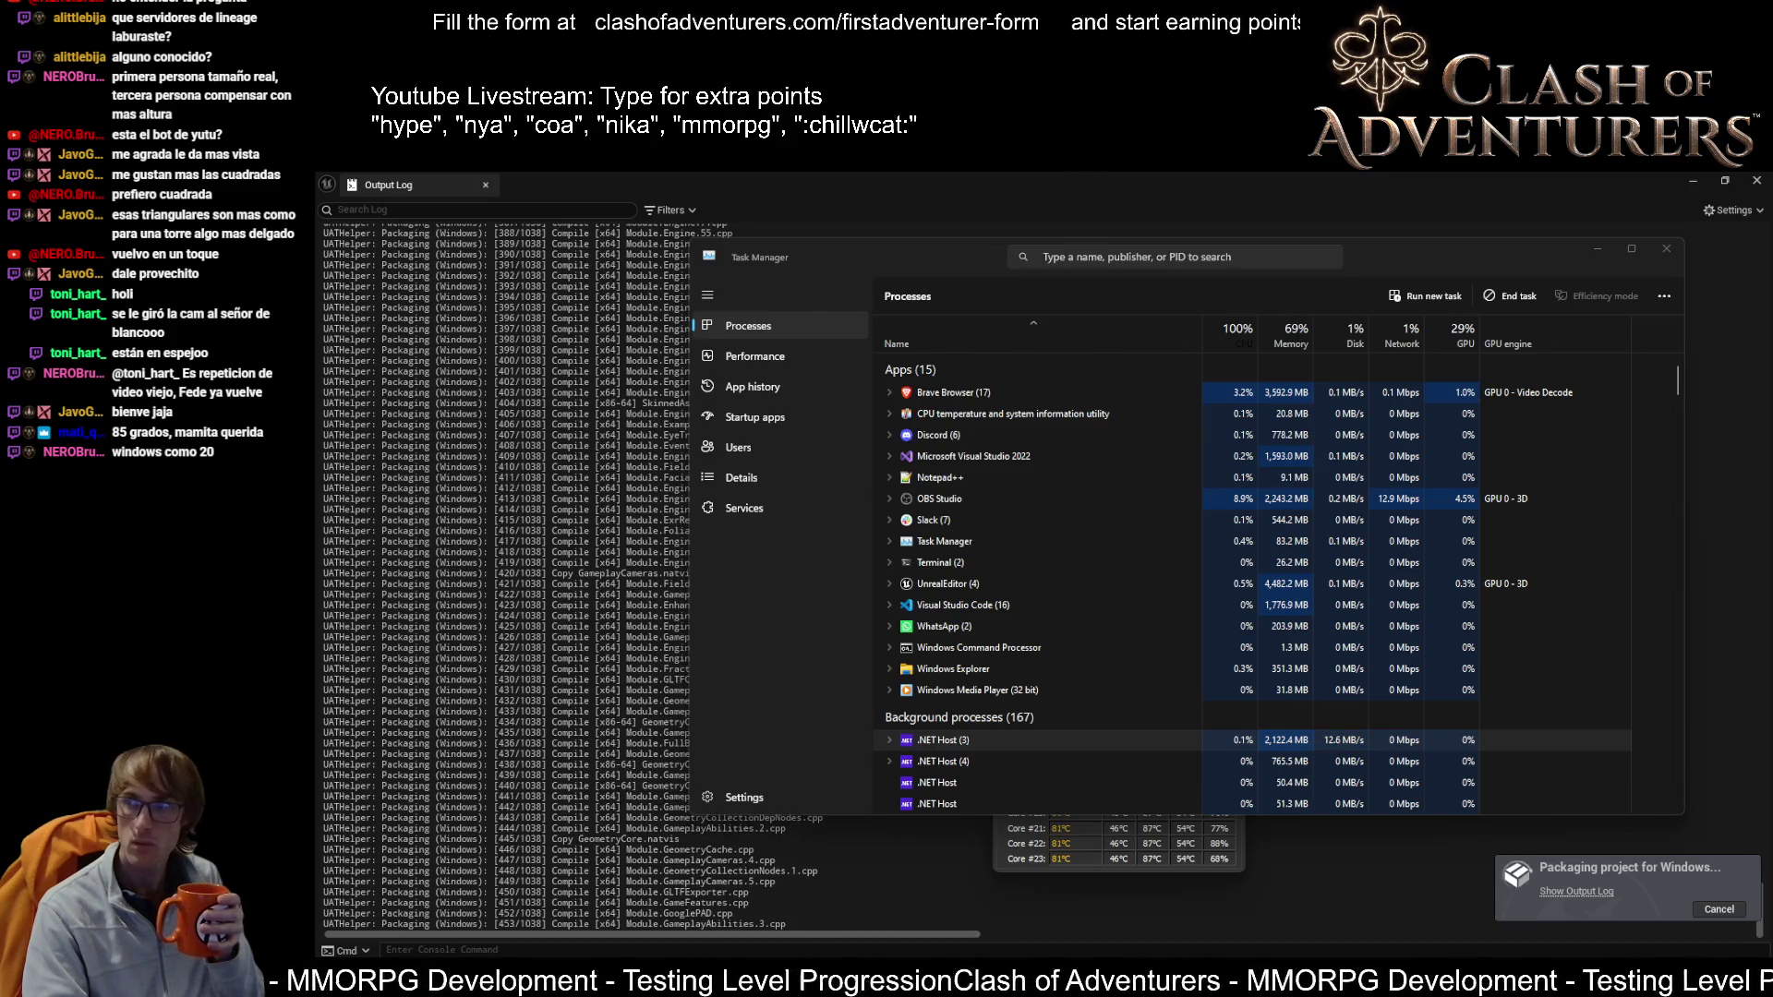
{"action": "key", "text": "Tab"}
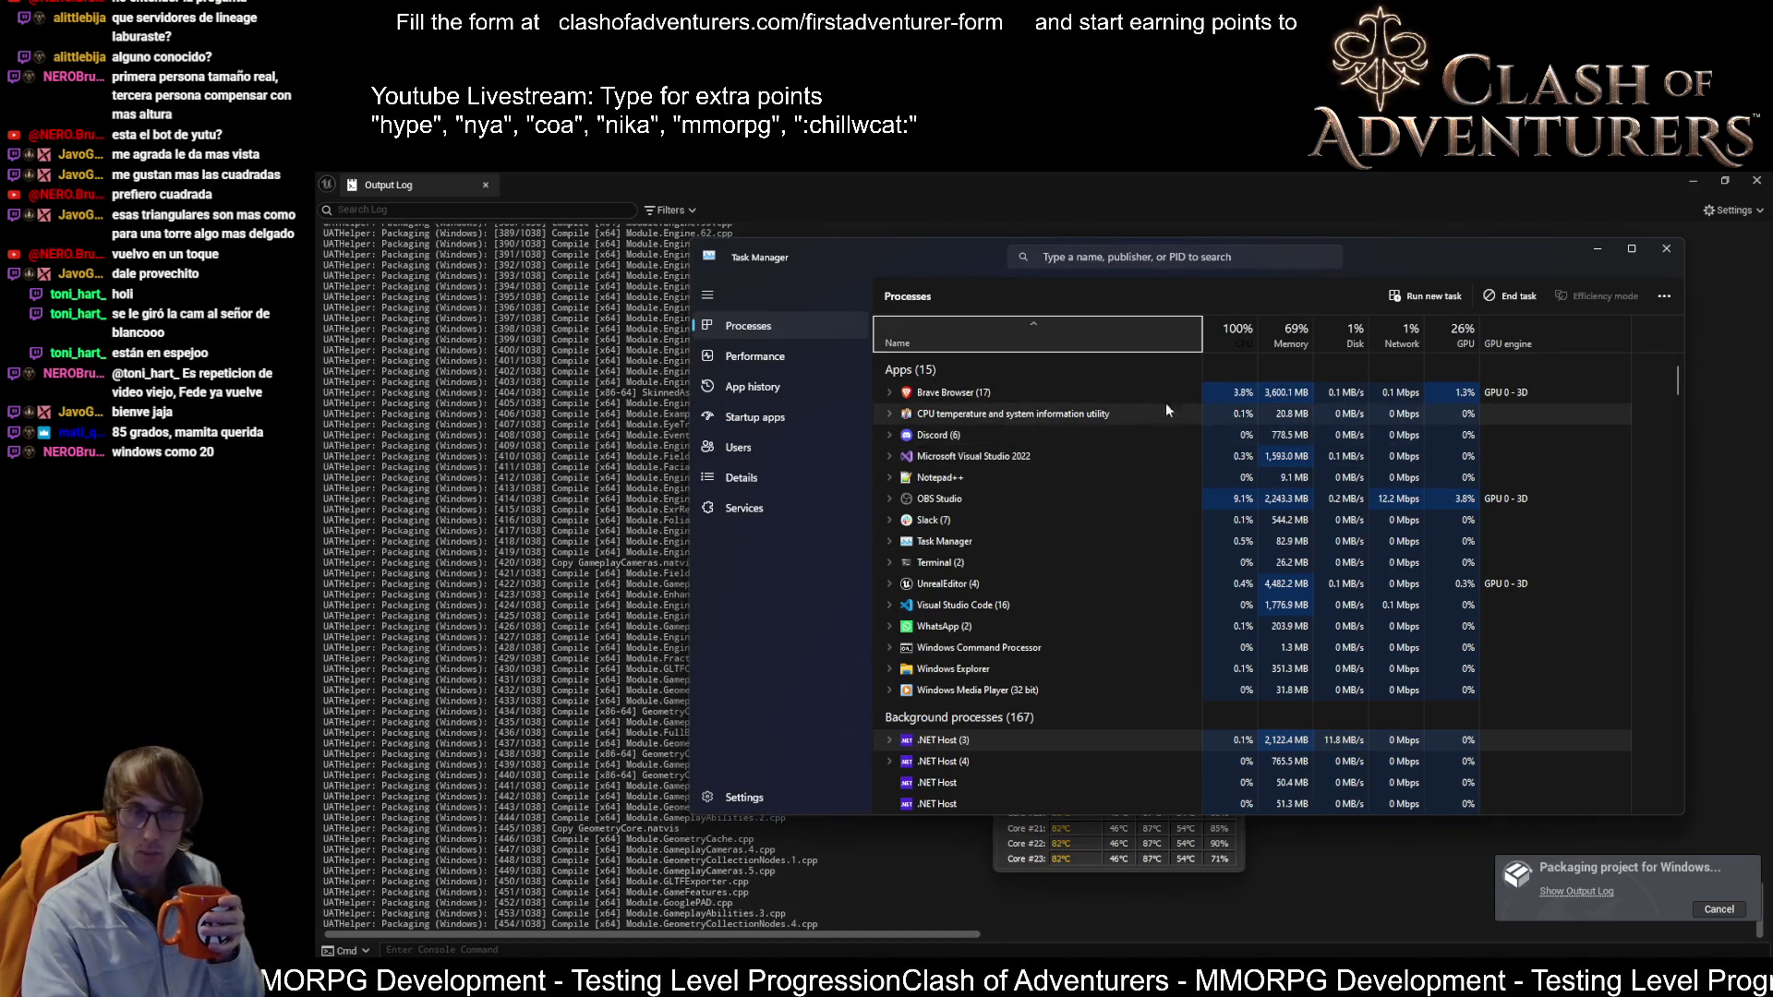
{"action": "left_click", "coordinate": [1232, 347]}
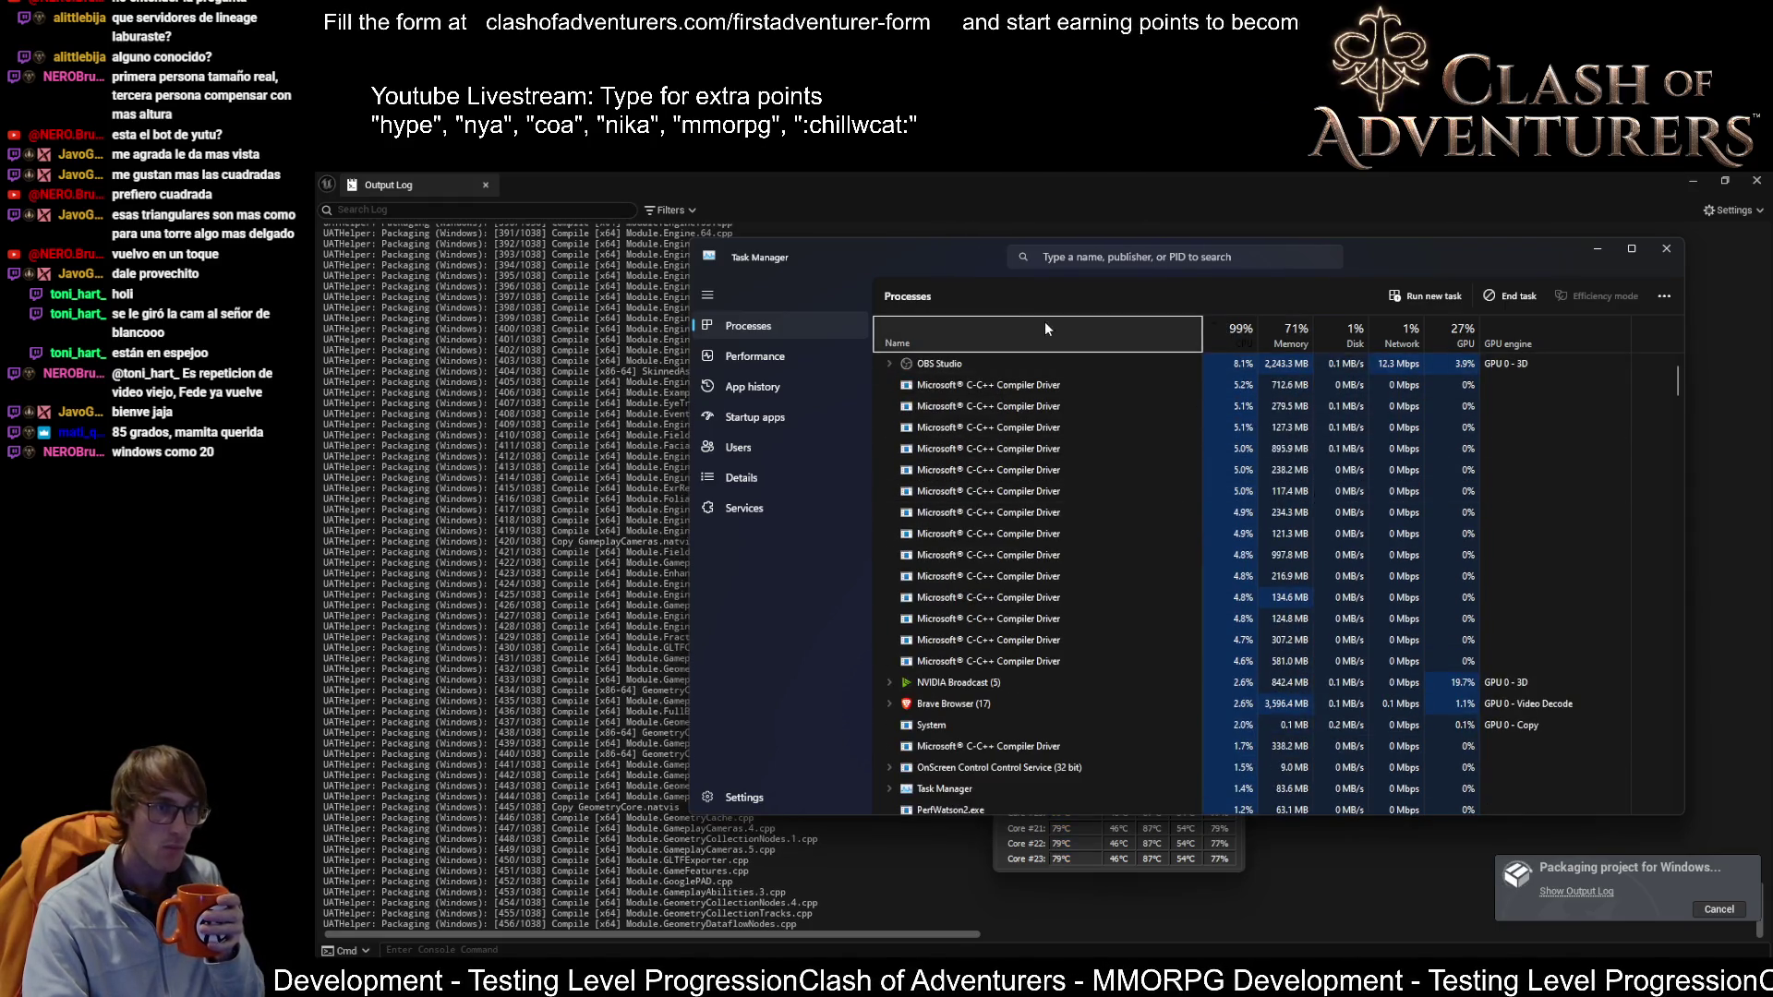
{"action": "scroll", "coordinate": [1450, 546], "scroll_direction": "down", "scroll_amount": 5}
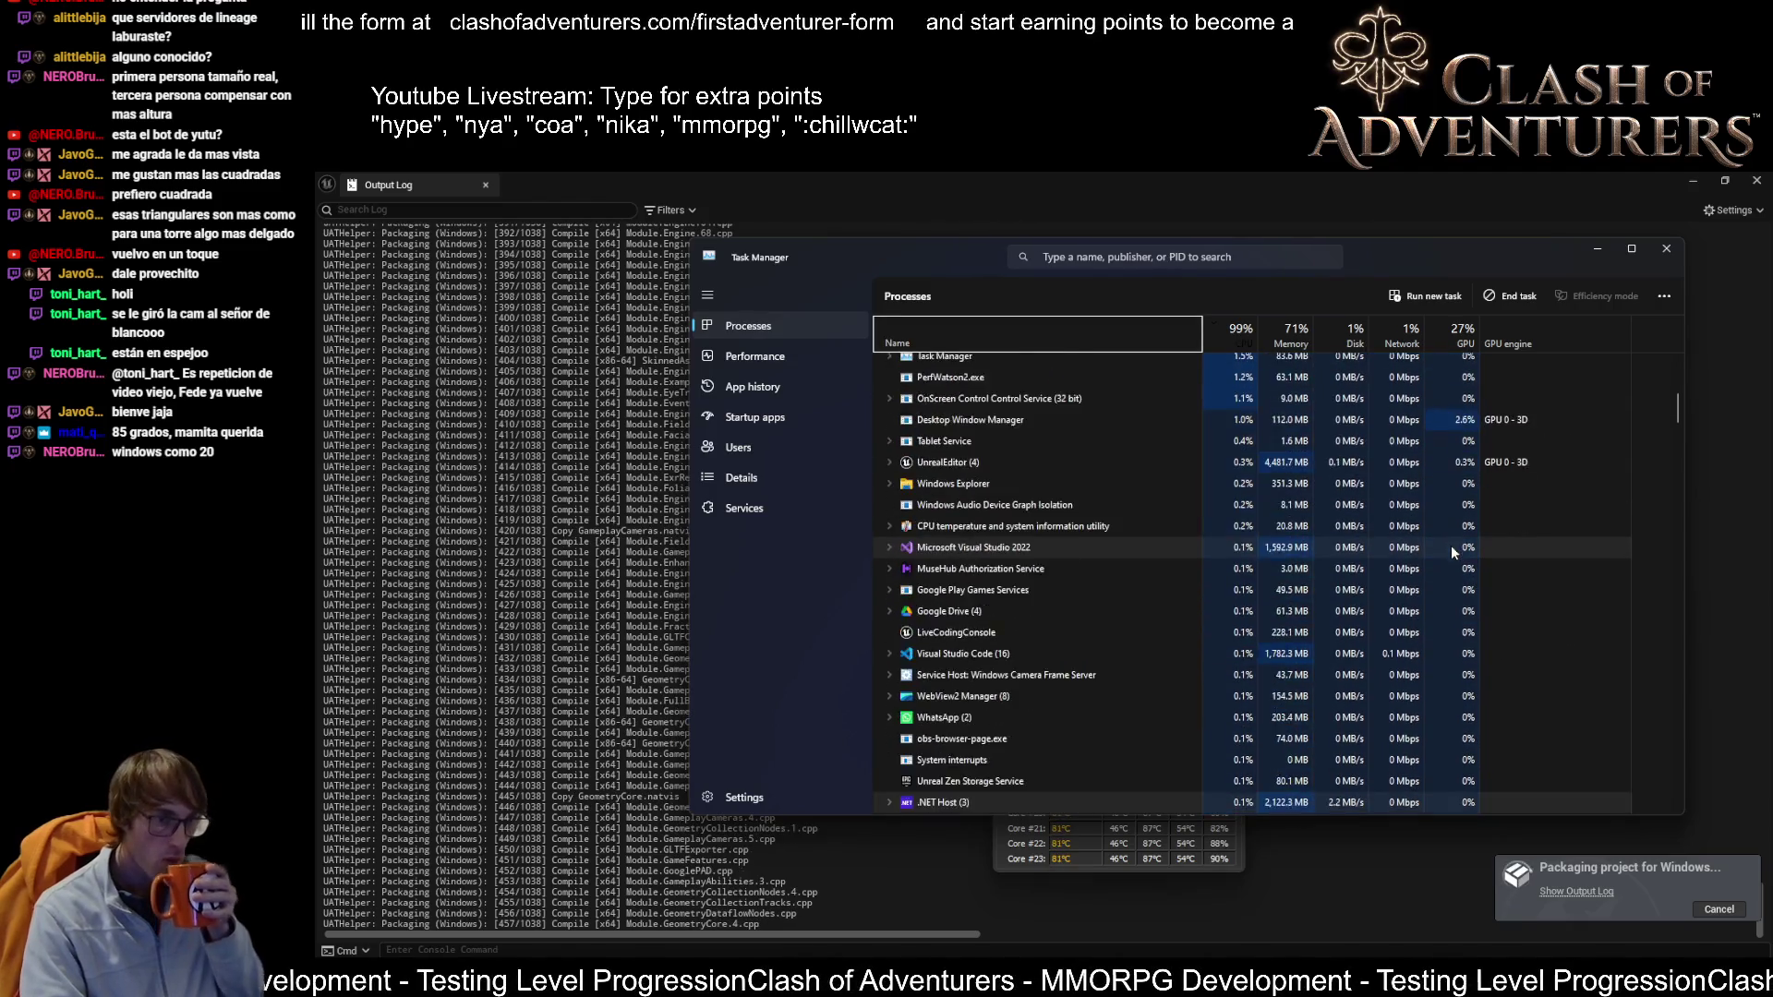
{"action": "scroll", "coordinate": [1450, 545], "scroll_direction": "up", "scroll_amount": 2}
{"action": "scroll", "coordinate": [1450, 545], "scroll_direction": "up", "scroll_amount": 2}
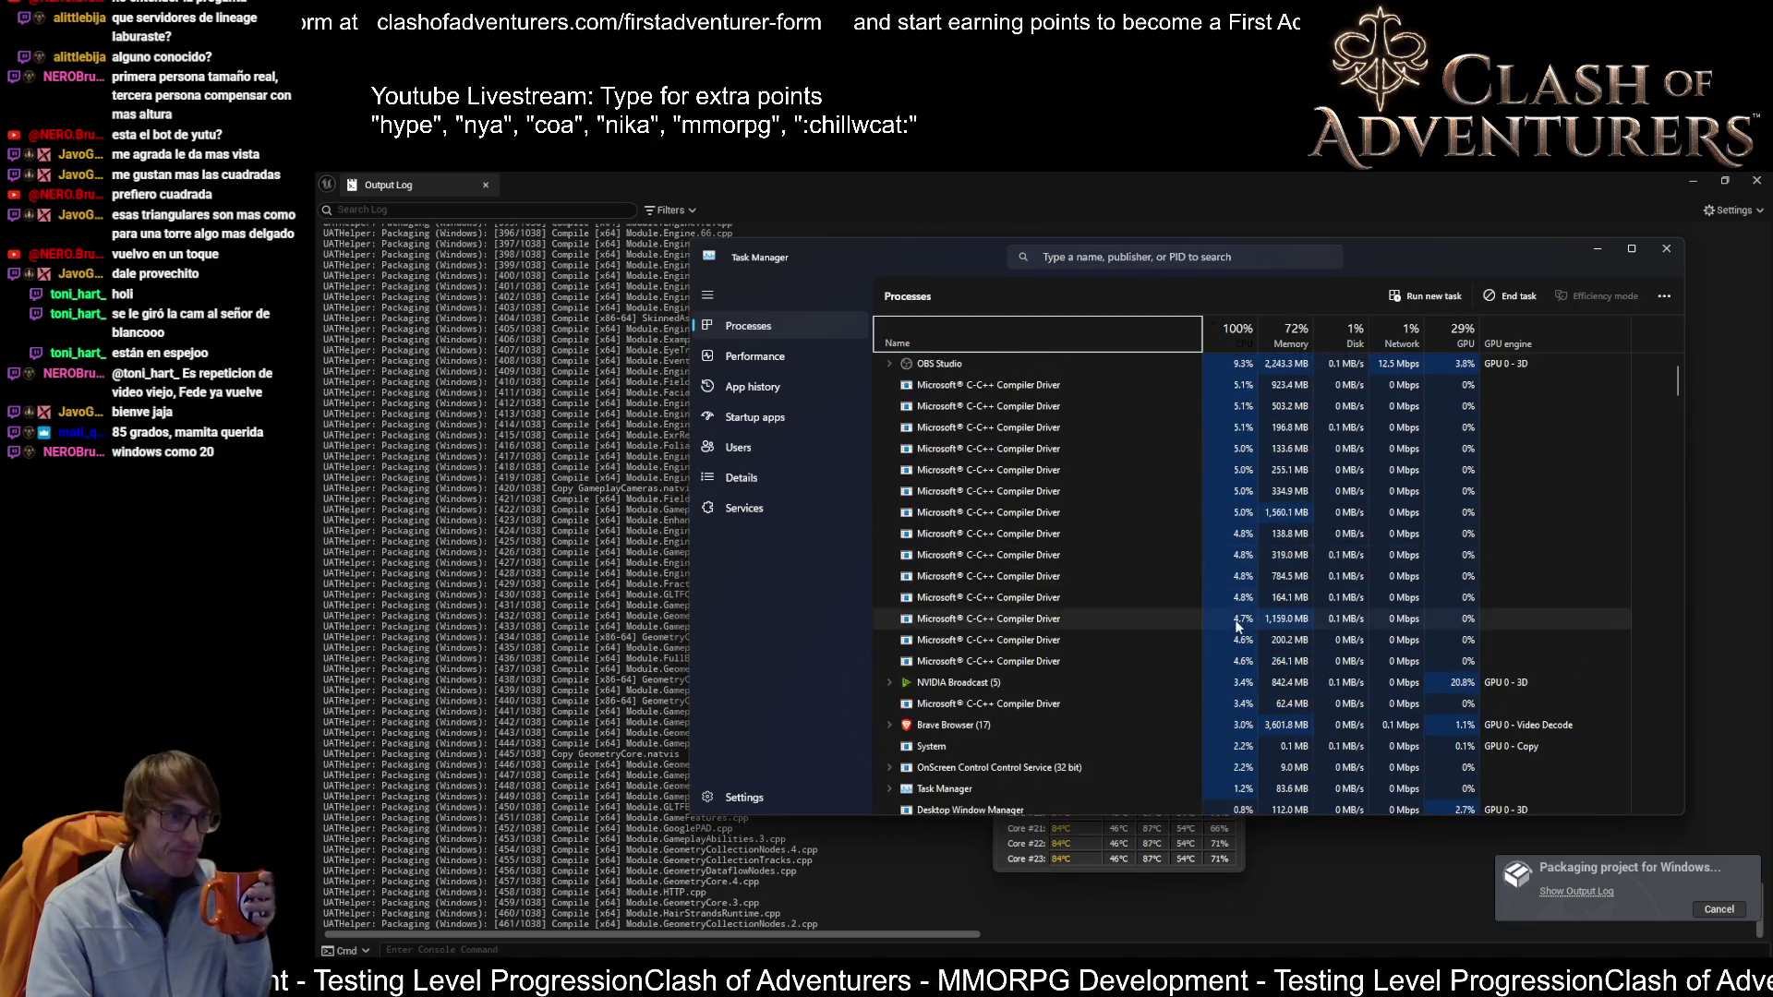
{"action": "scroll", "coordinate": [1238, 626], "scroll_direction": "down", "scroll_amount": 2}
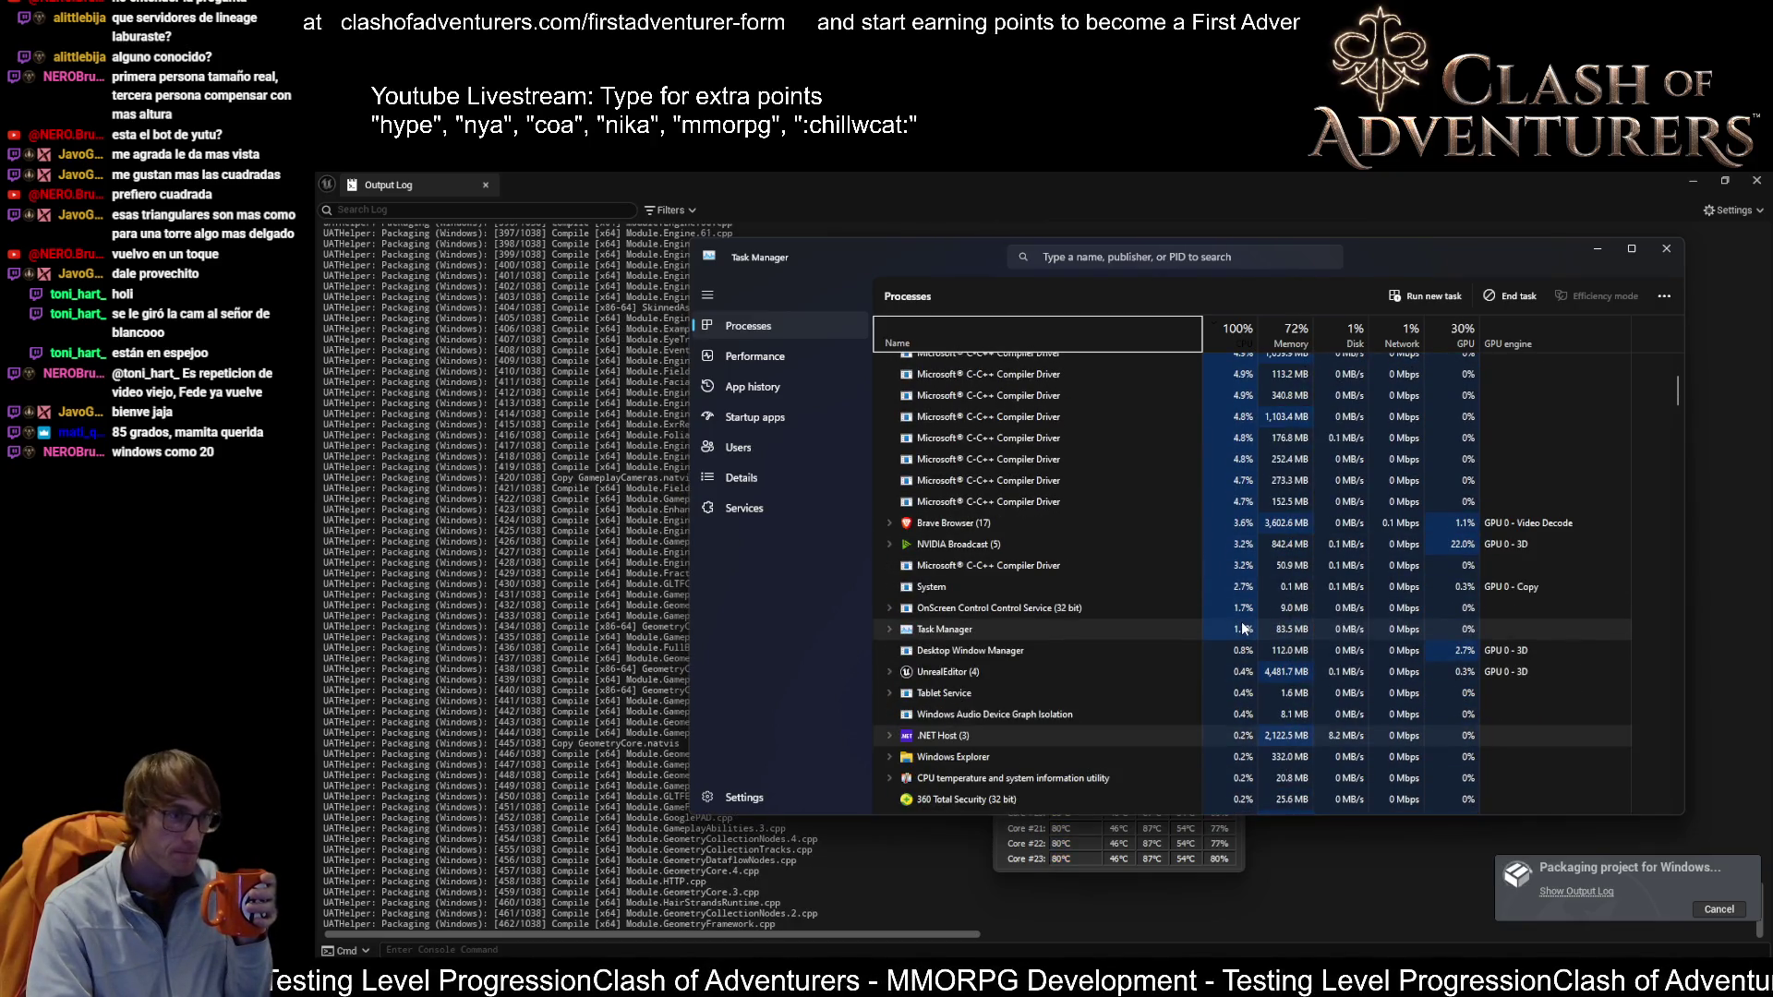
{"action": "scroll", "coordinate": [1256, 554], "scroll_direction": "up", "scroll_amount": 3}
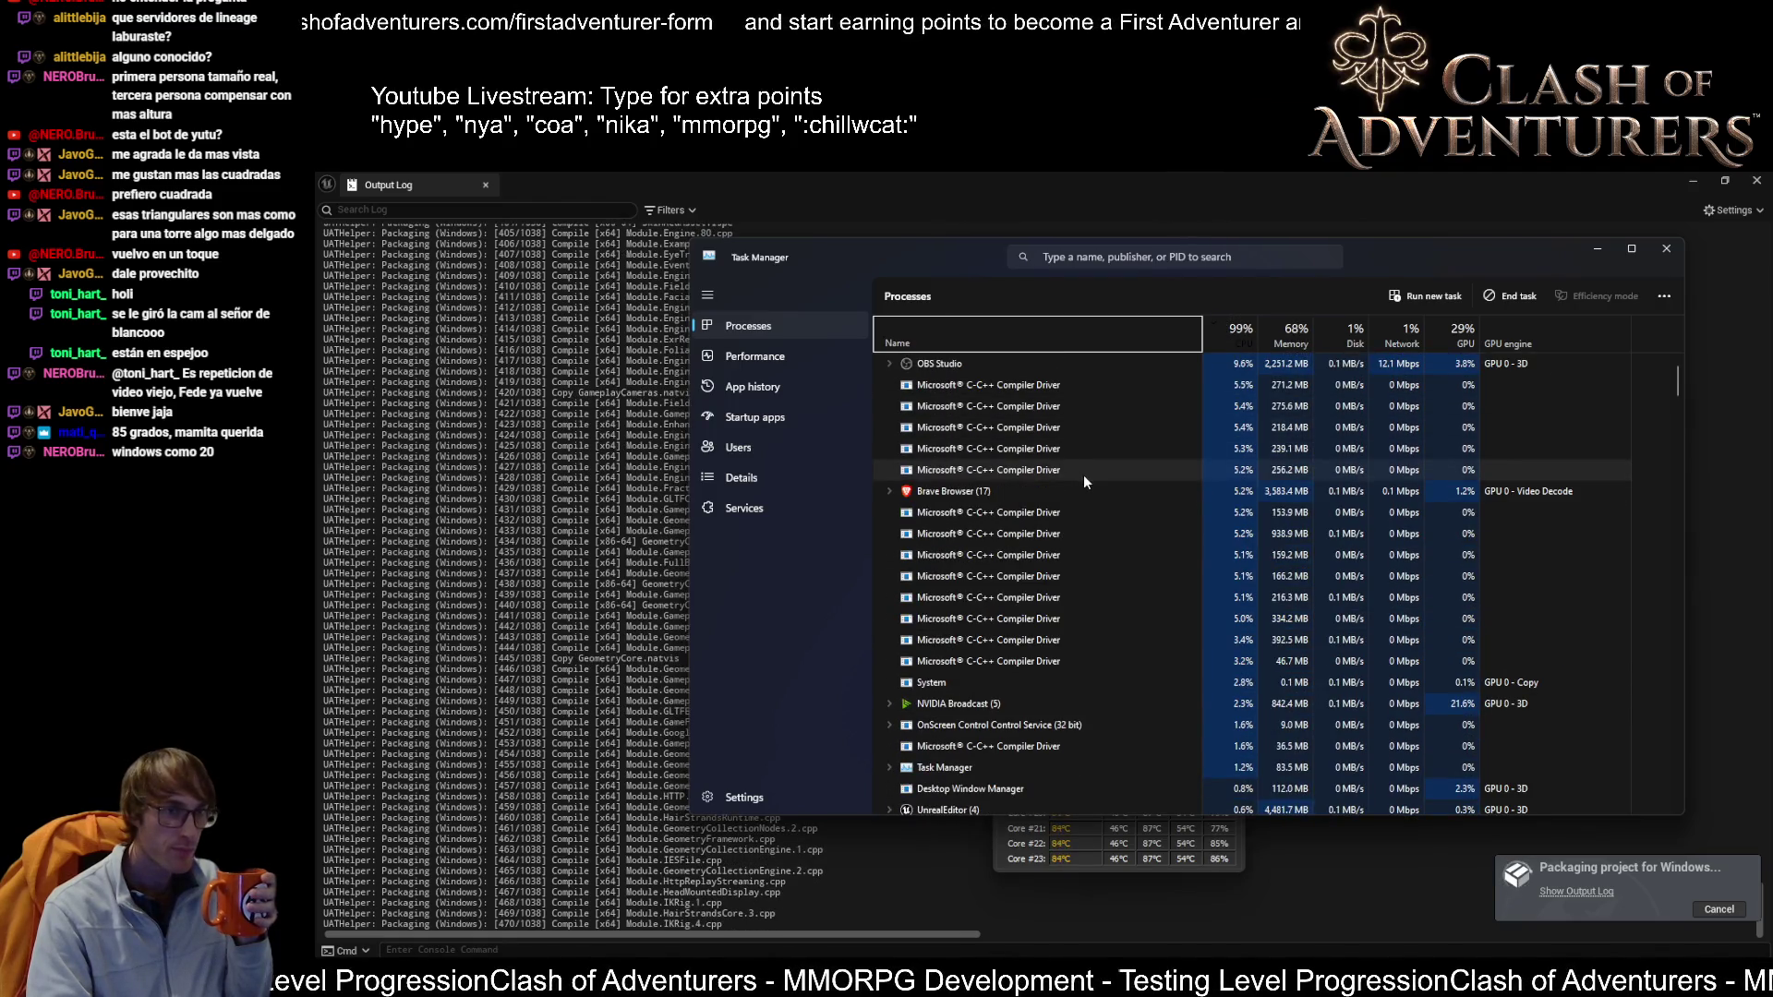
{"action": "scroll", "coordinate": [1233, 561], "scroll_direction": "down", "scroll_amount": 3}
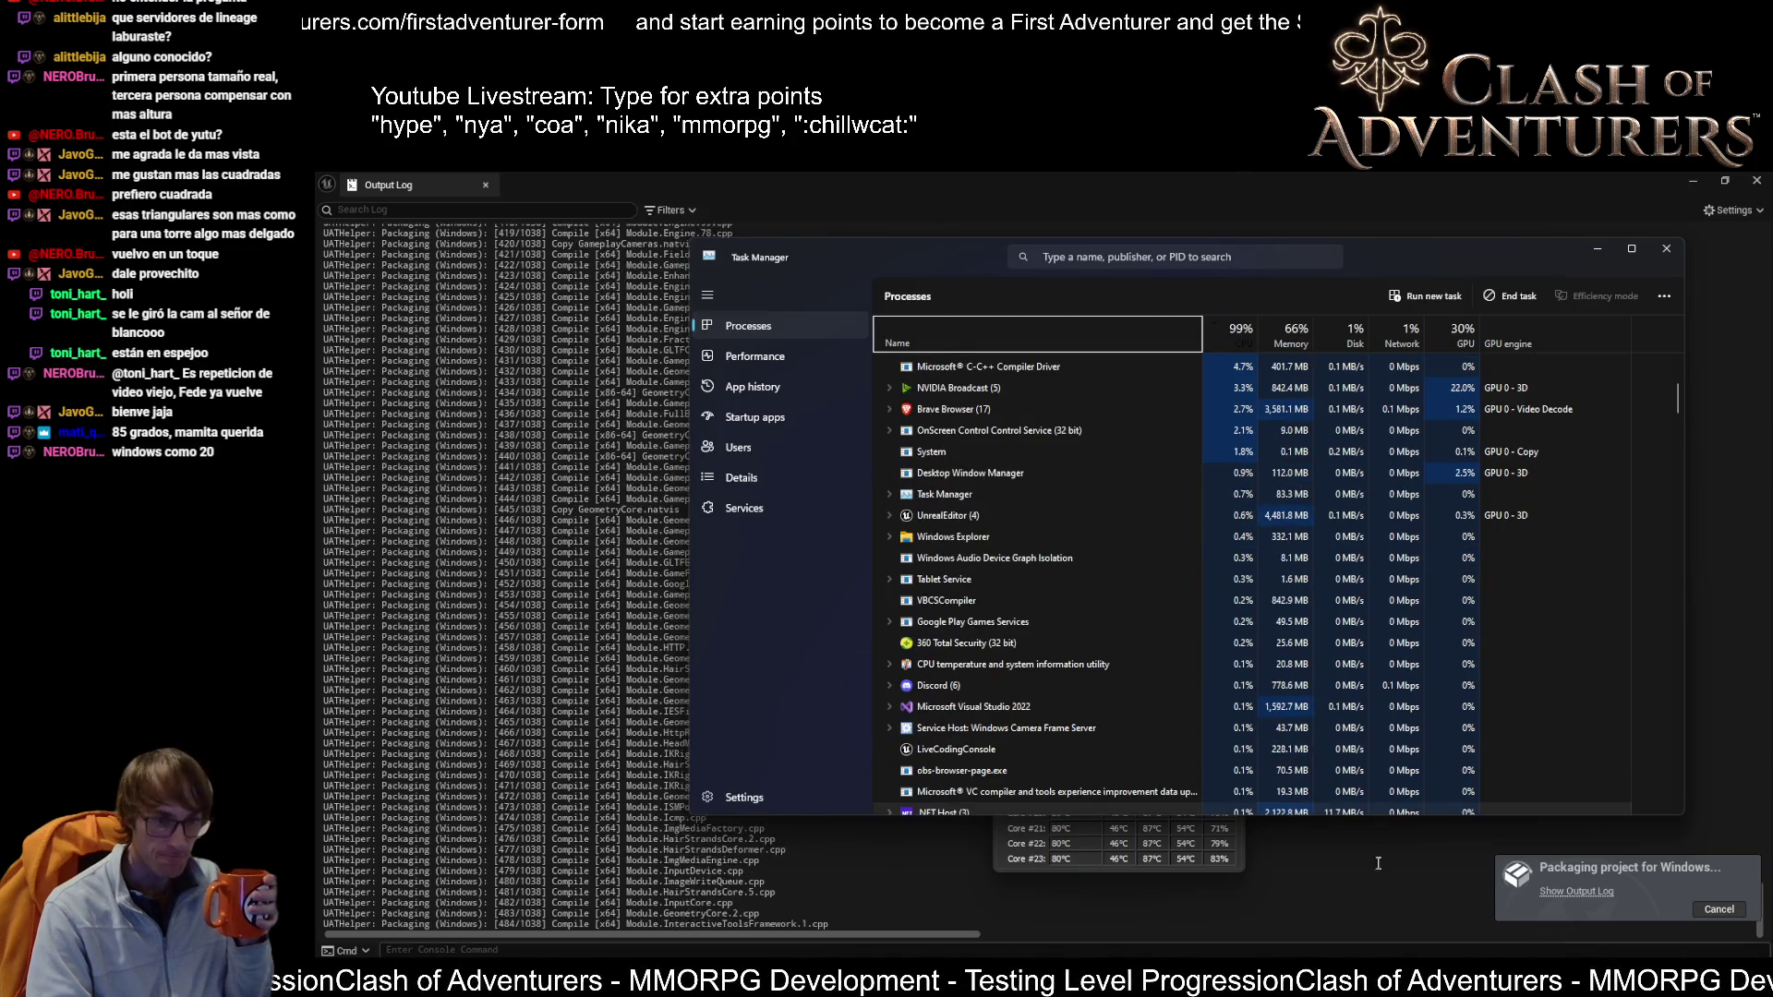
{"action": "left_click", "coordinate": [1644, 984]}
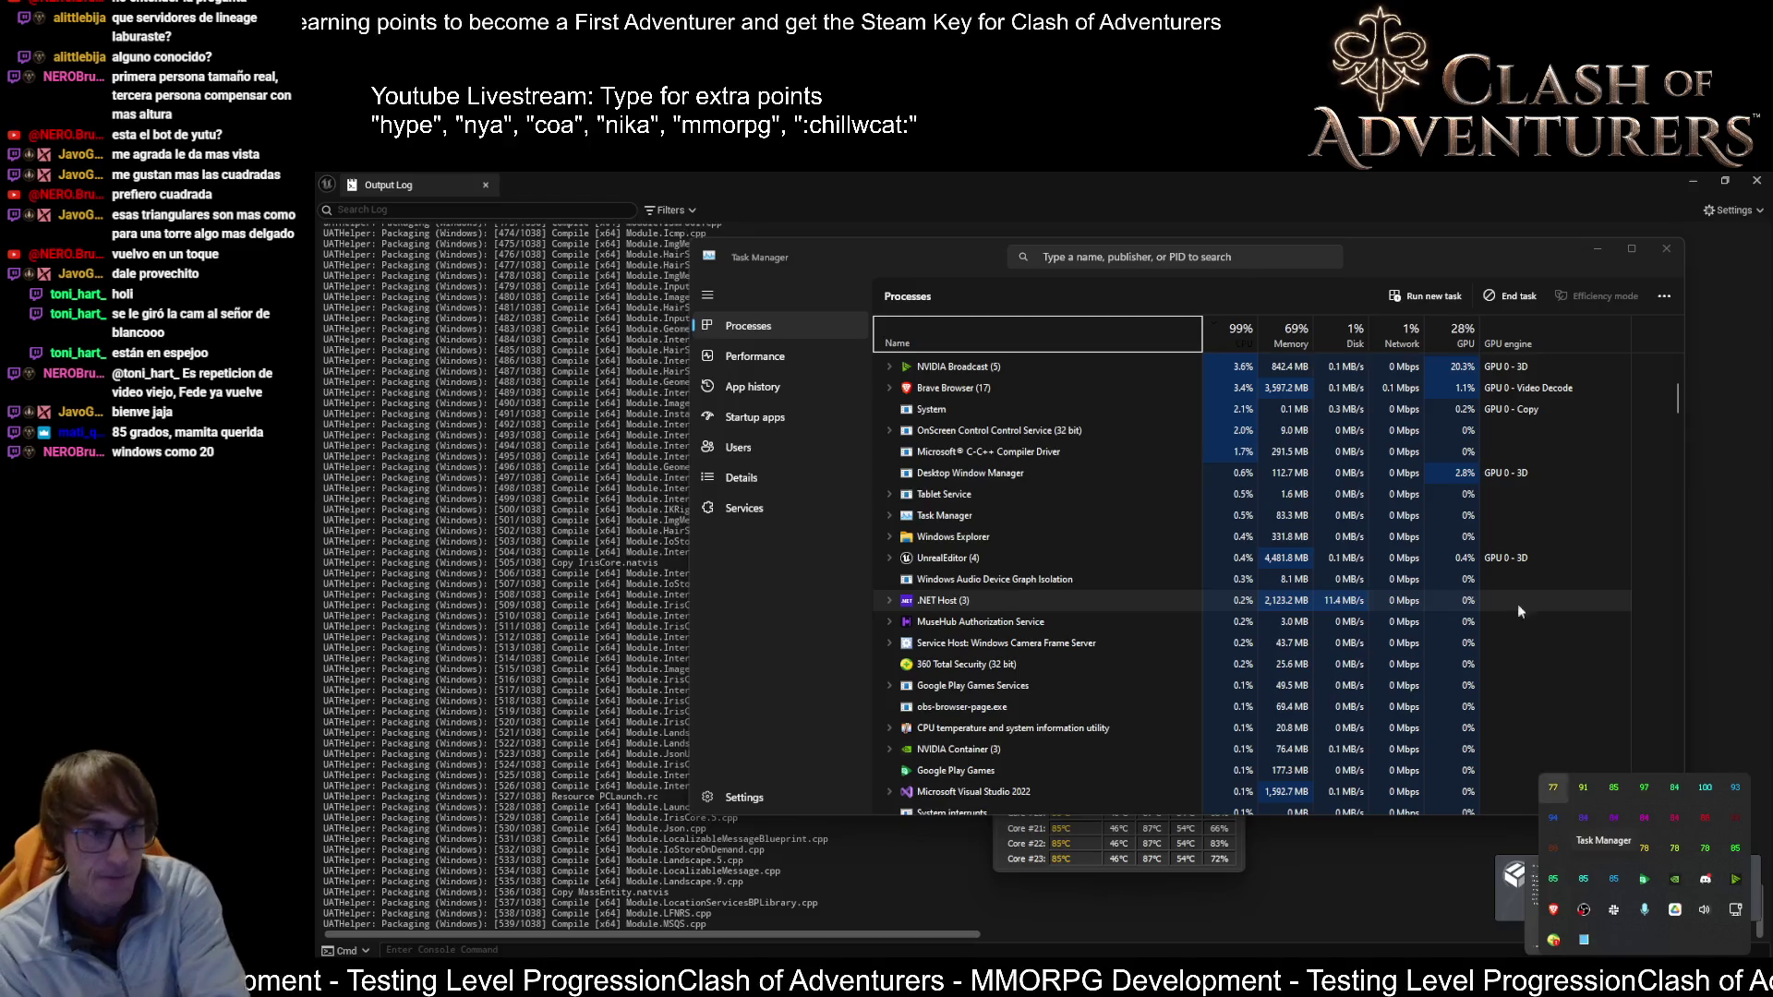
{"action": "left_click", "coordinate": [1361, 174]}
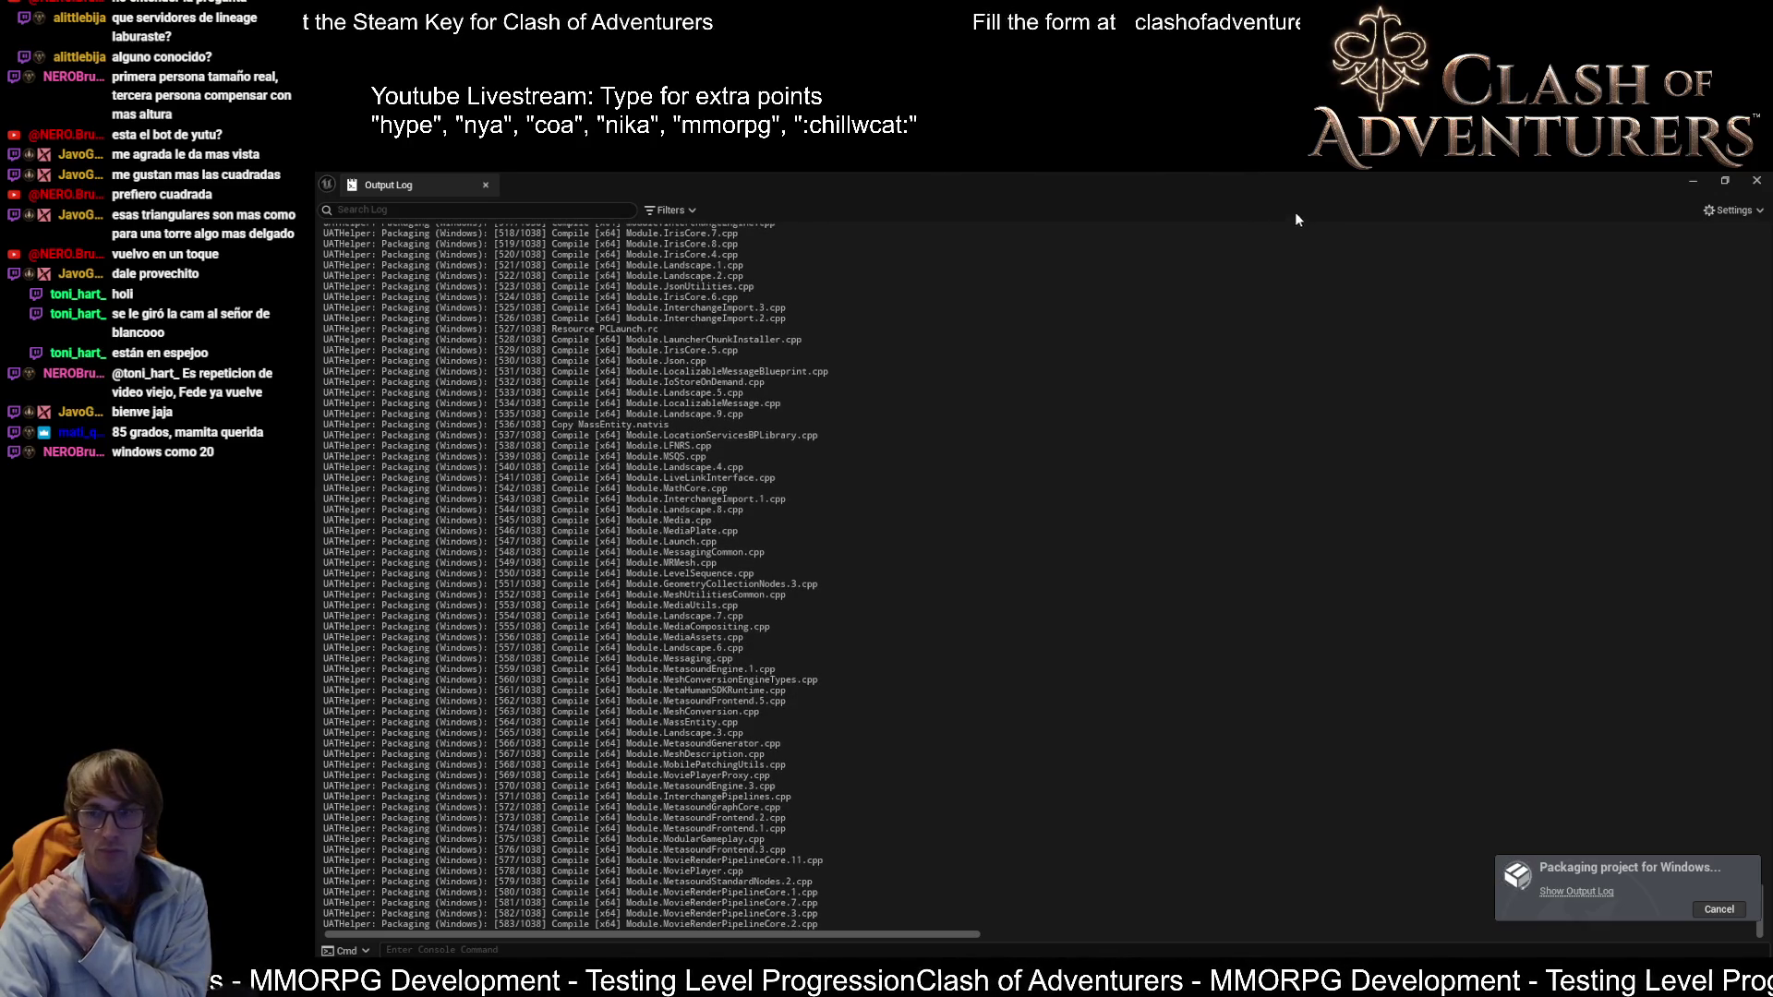
Step: Check Core Temp's CPU readings, then switch to the Discord server
{"action": "key", "text": "alt+Tab"}
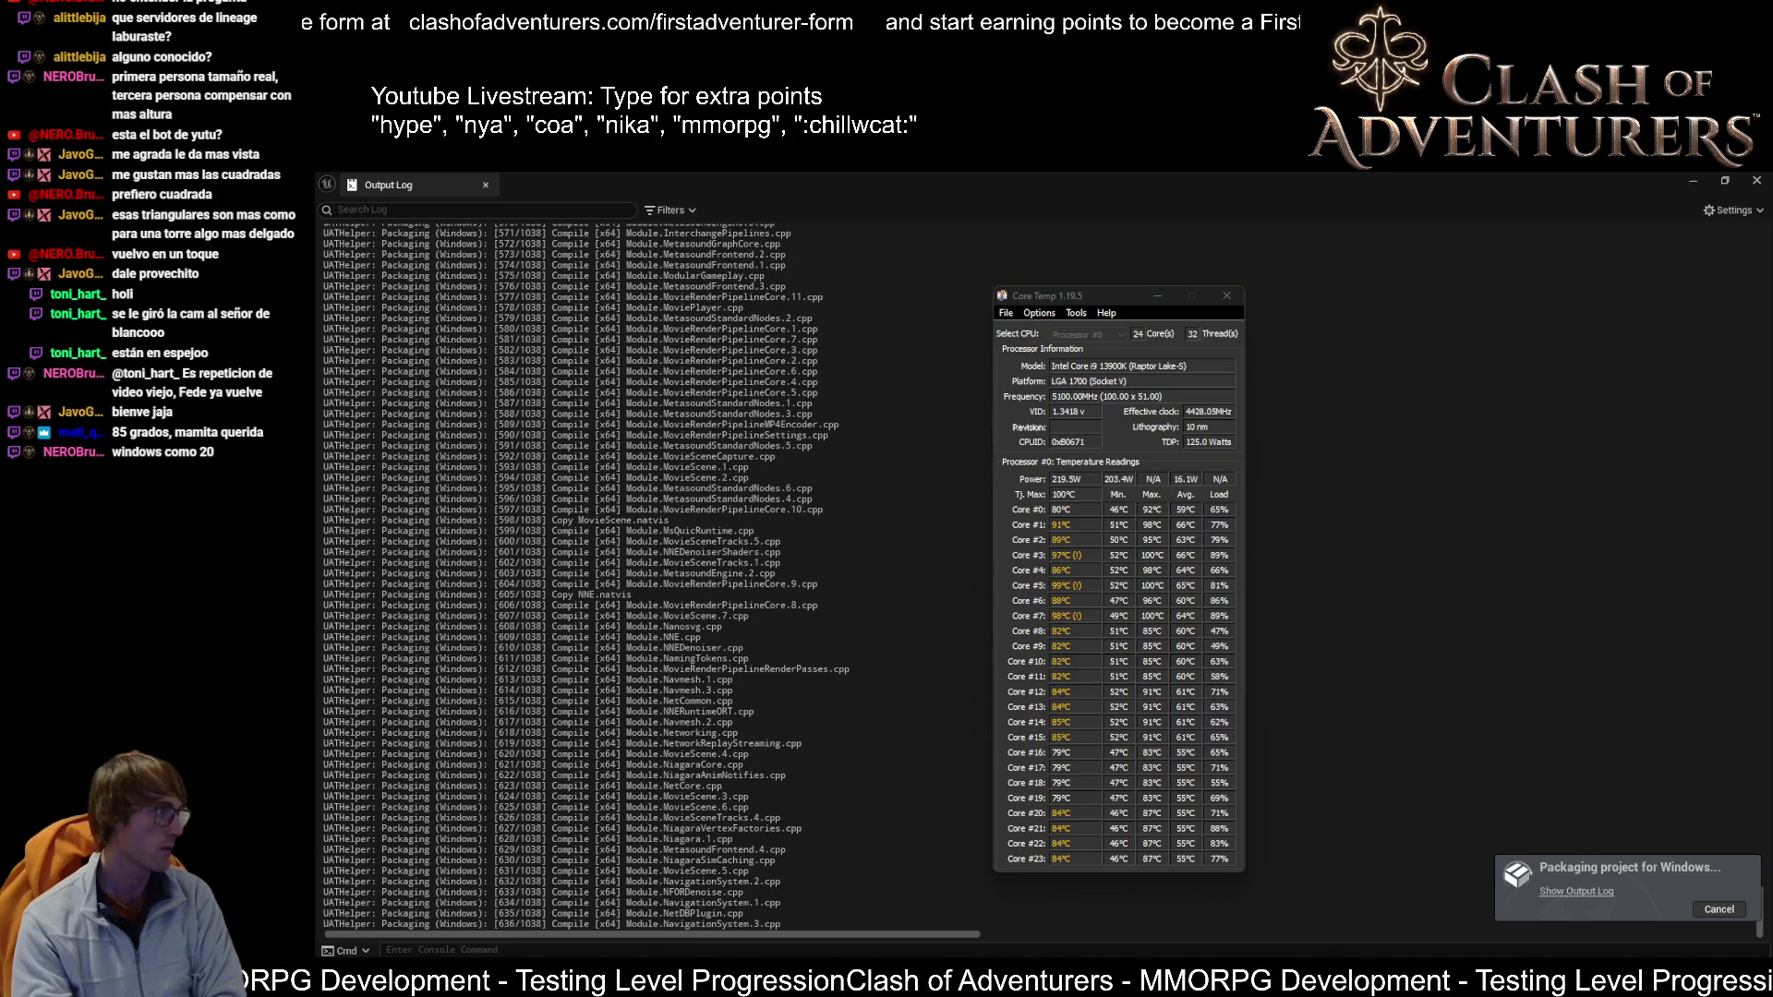
{"action": "key", "text": "alt+Tab"}
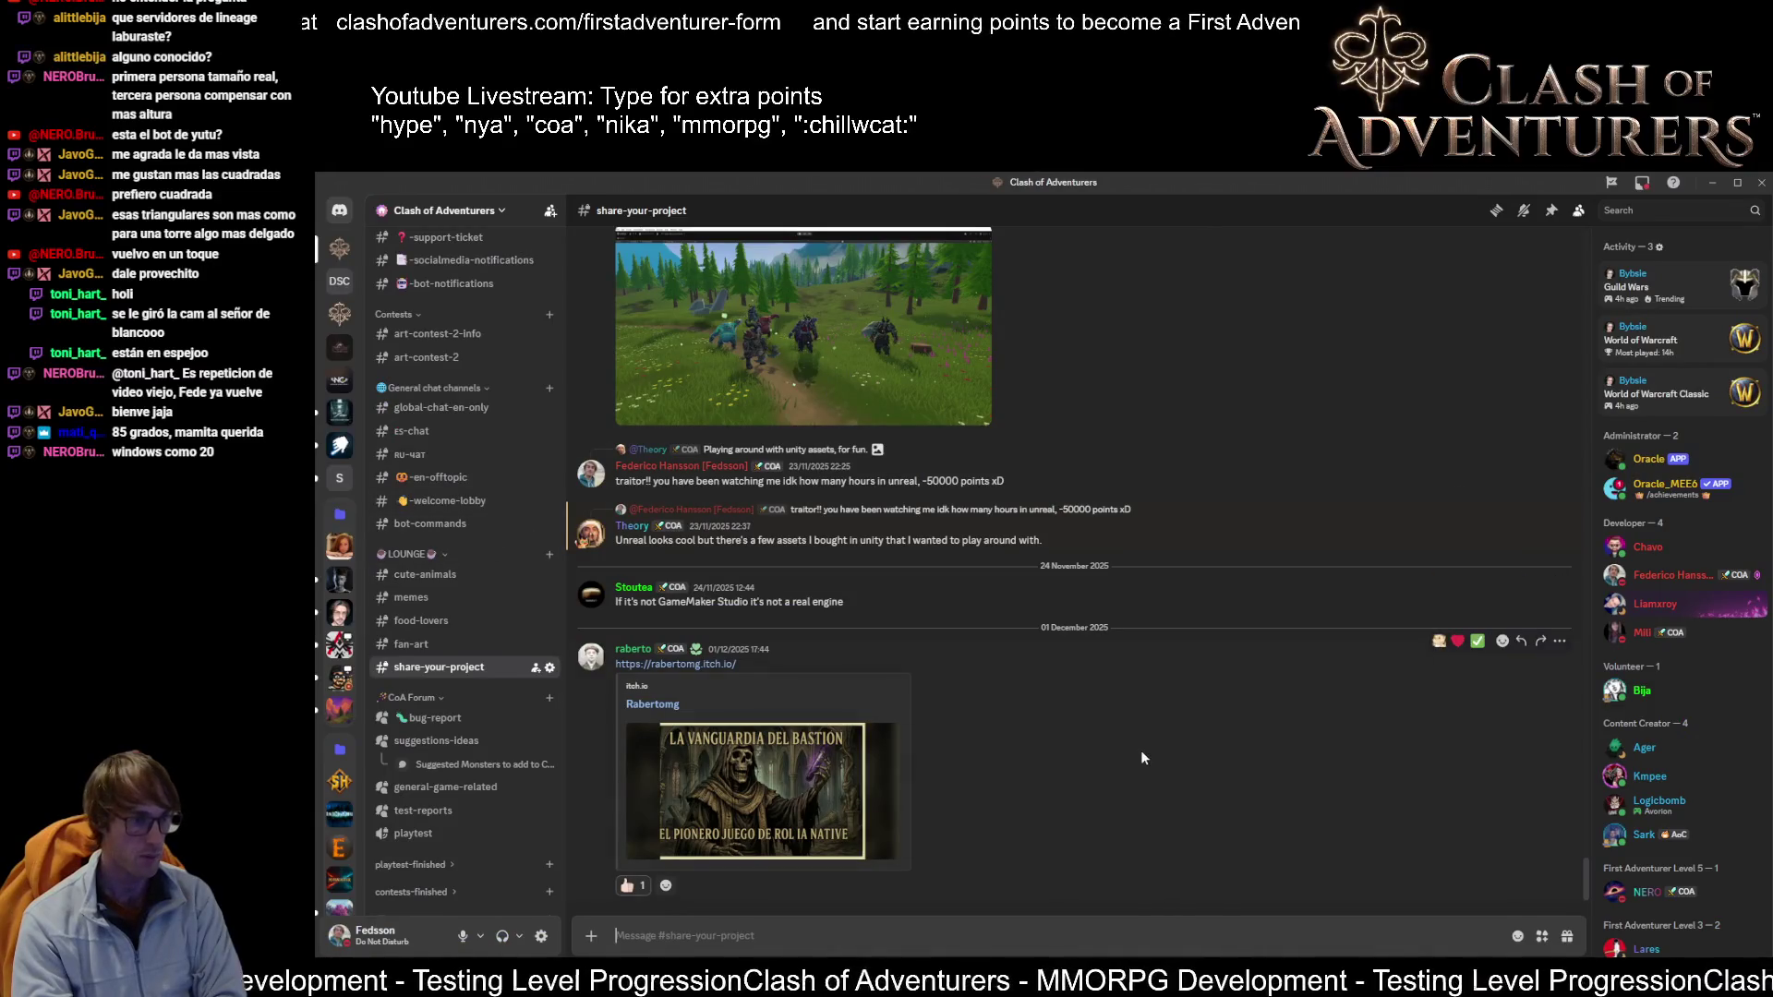
Step: Open #playtest-2-requirements and select the Quest System Update checklist line
{"action": "scroll", "coordinate": [978, 706], "scroll_direction": "up", "scroll_amount": 3}
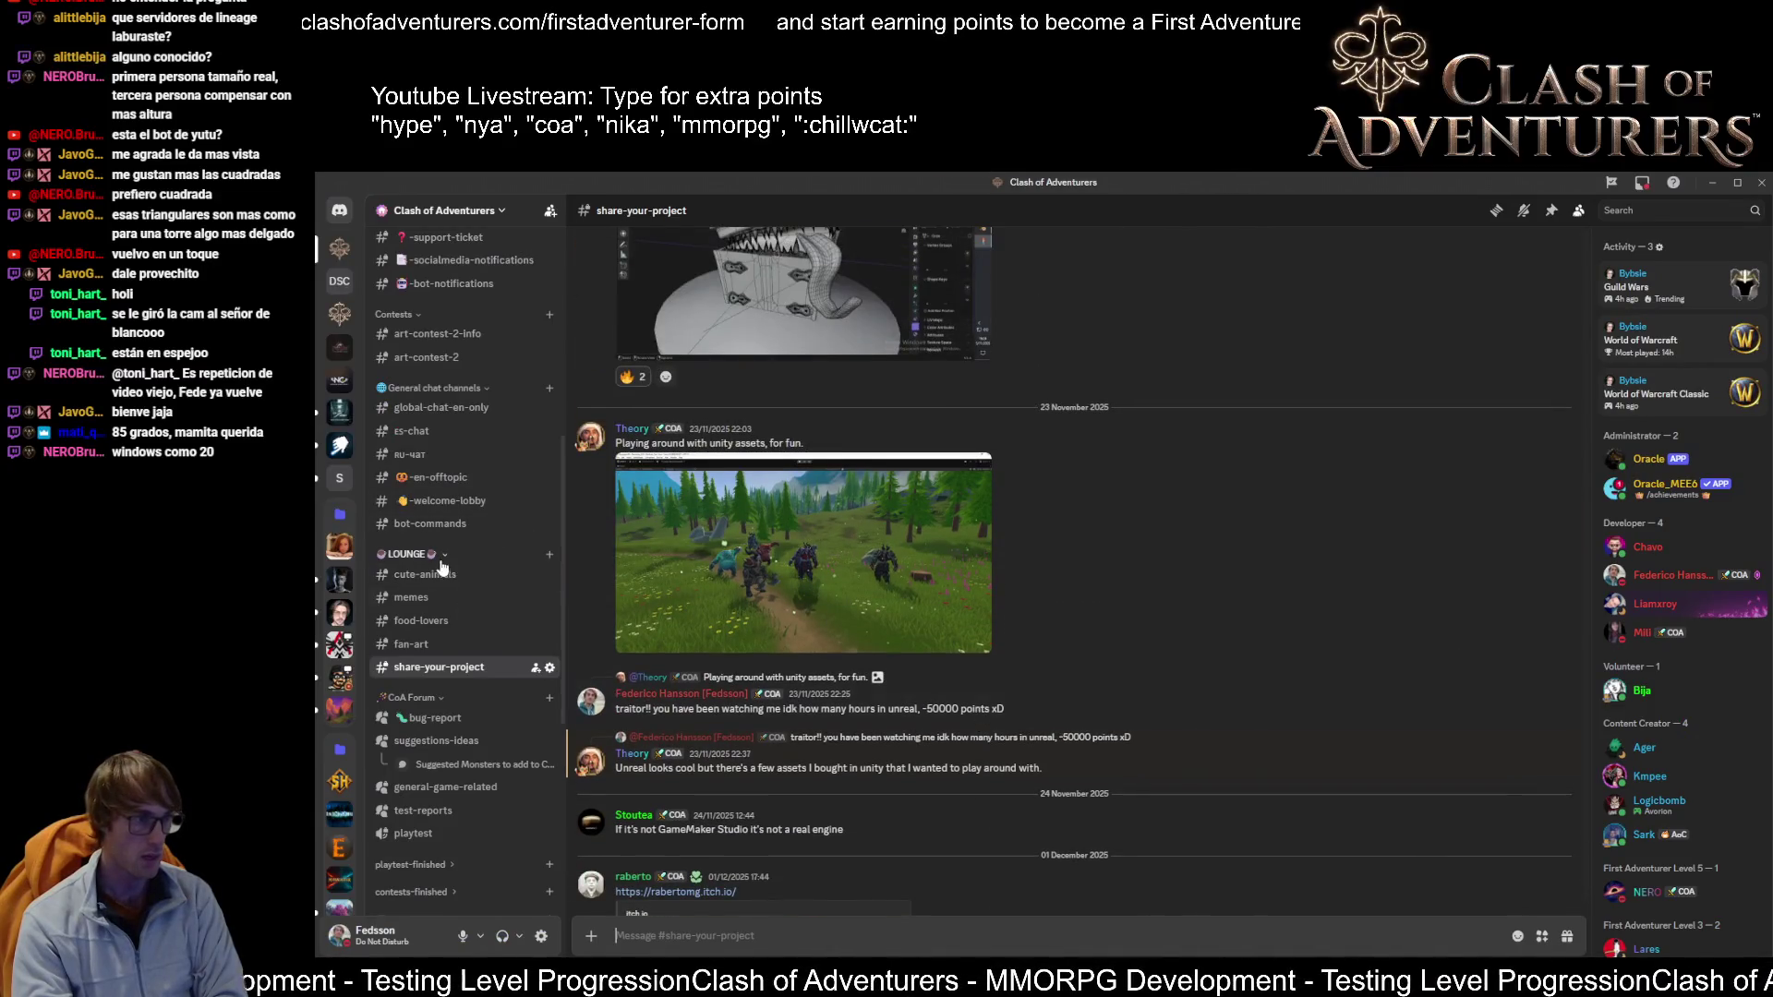
{"action": "scroll", "coordinate": [481, 489], "scroll_direction": "up", "scroll_amount": 3}
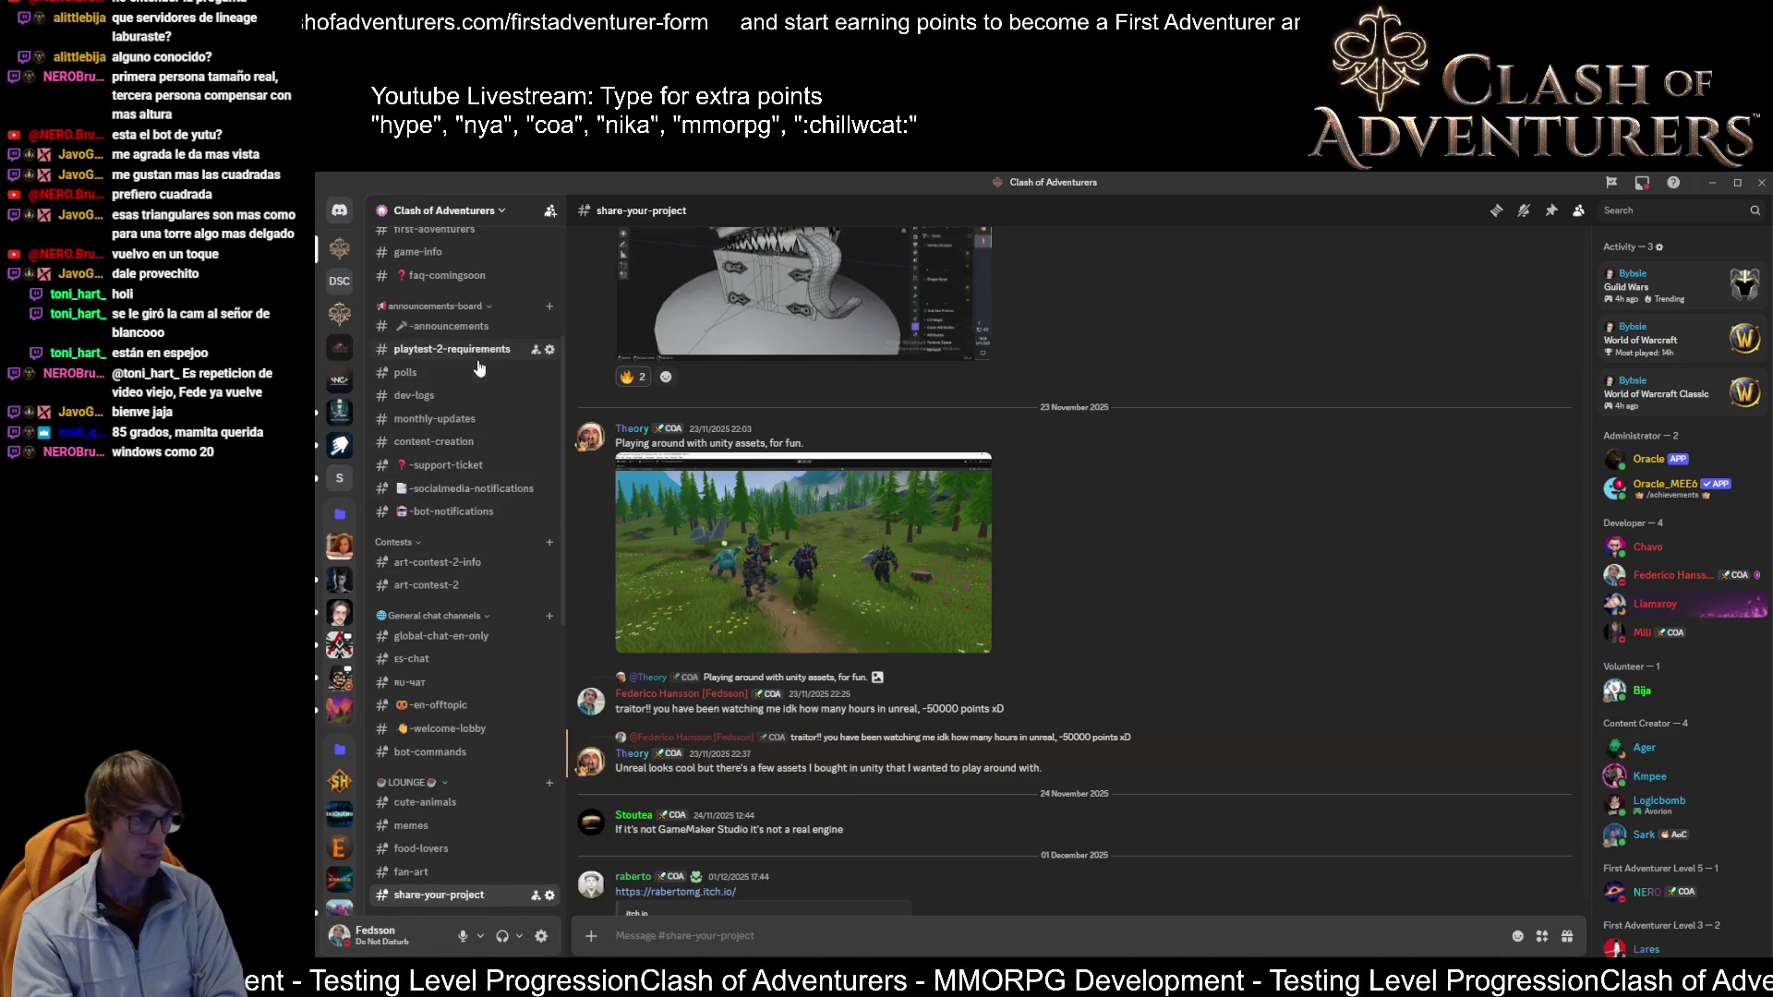
{"action": "left_click", "coordinate": [462, 349]}
{"action": "mouse_move", "coordinate": [768, 795]}
{"action": "left_mouse_down"}
{"action": "mouse_move", "coordinate": [629, 516]}
{"action": "mouse_move", "coordinate": [629, 786]}
{"action": "left_mouse_up"}
{"action": "mouse_move", "coordinate": [768, 794]}
{"action": "left_mouse_down"}
{"action": "mouse_move", "coordinate": [721, 787]}
{"action": "mouse_move", "coordinate": [1052, 772]}
{"action": "left_mouse_up"}
{"action": "left_click", "coordinate": [955, 709]}
{"action": "left_click_drag", "start_coordinate": [954, 710], "coordinate": [619, 700]}
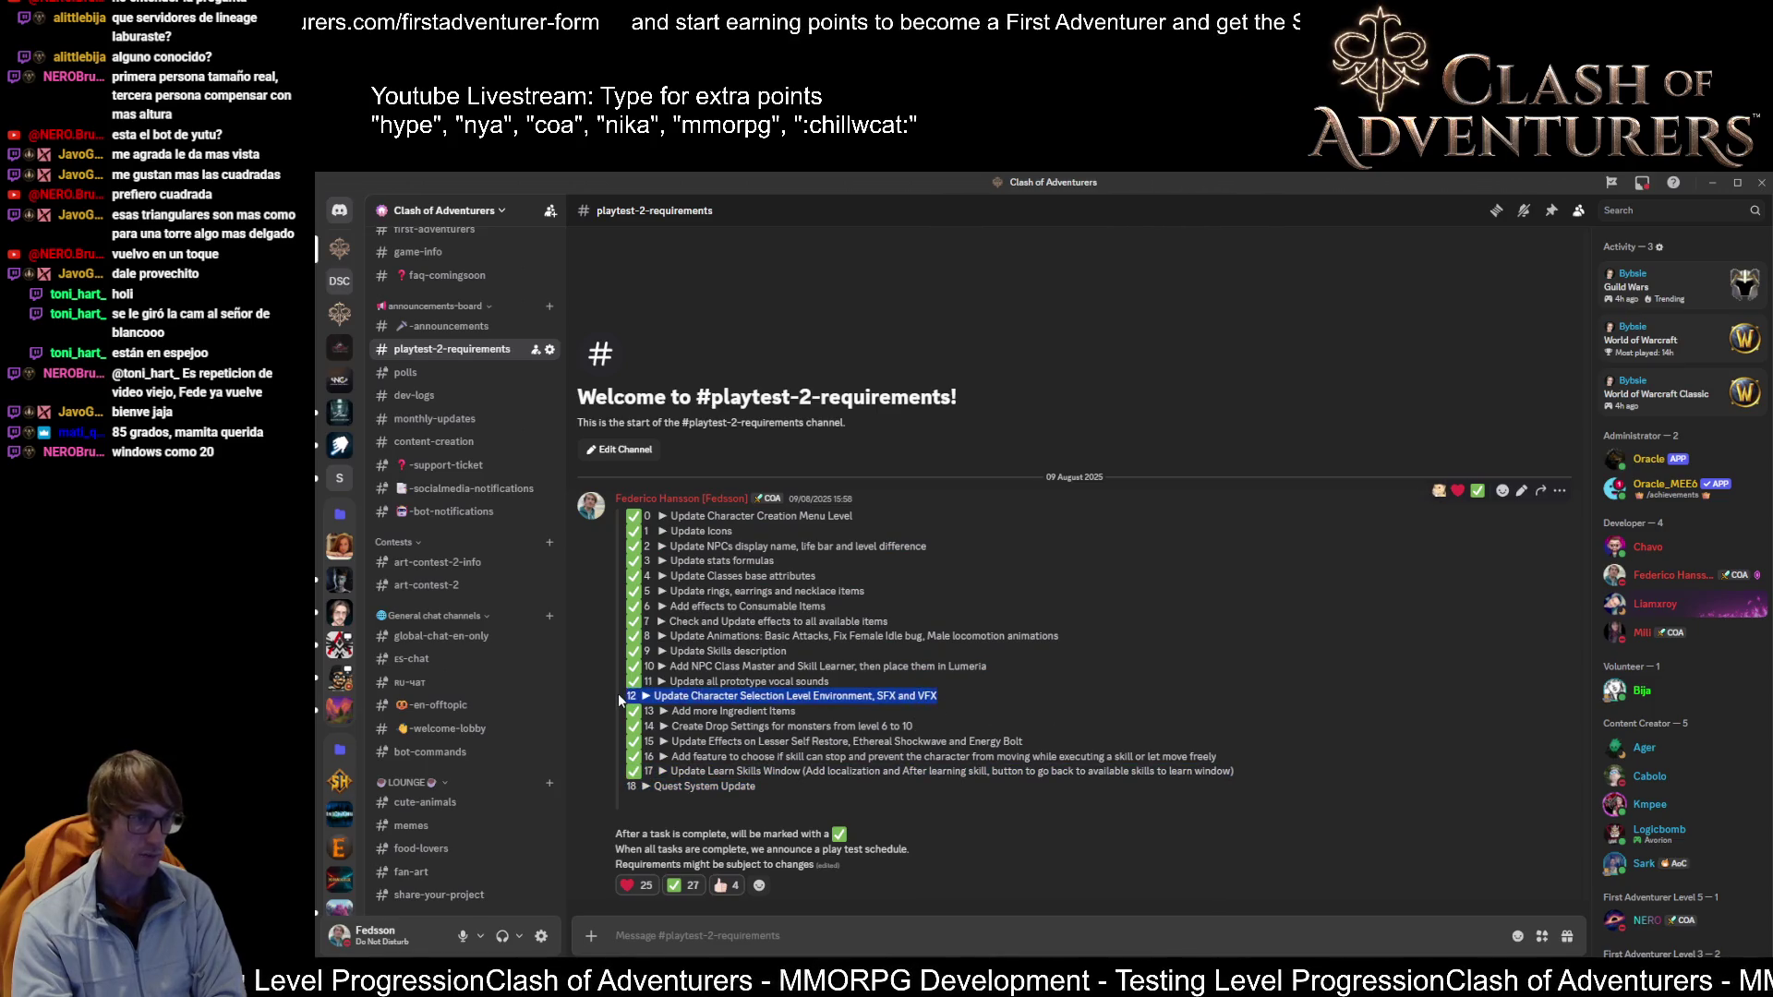
{"action": "left_click_drag", "start_coordinate": [762, 802], "coordinate": [625, 790]}
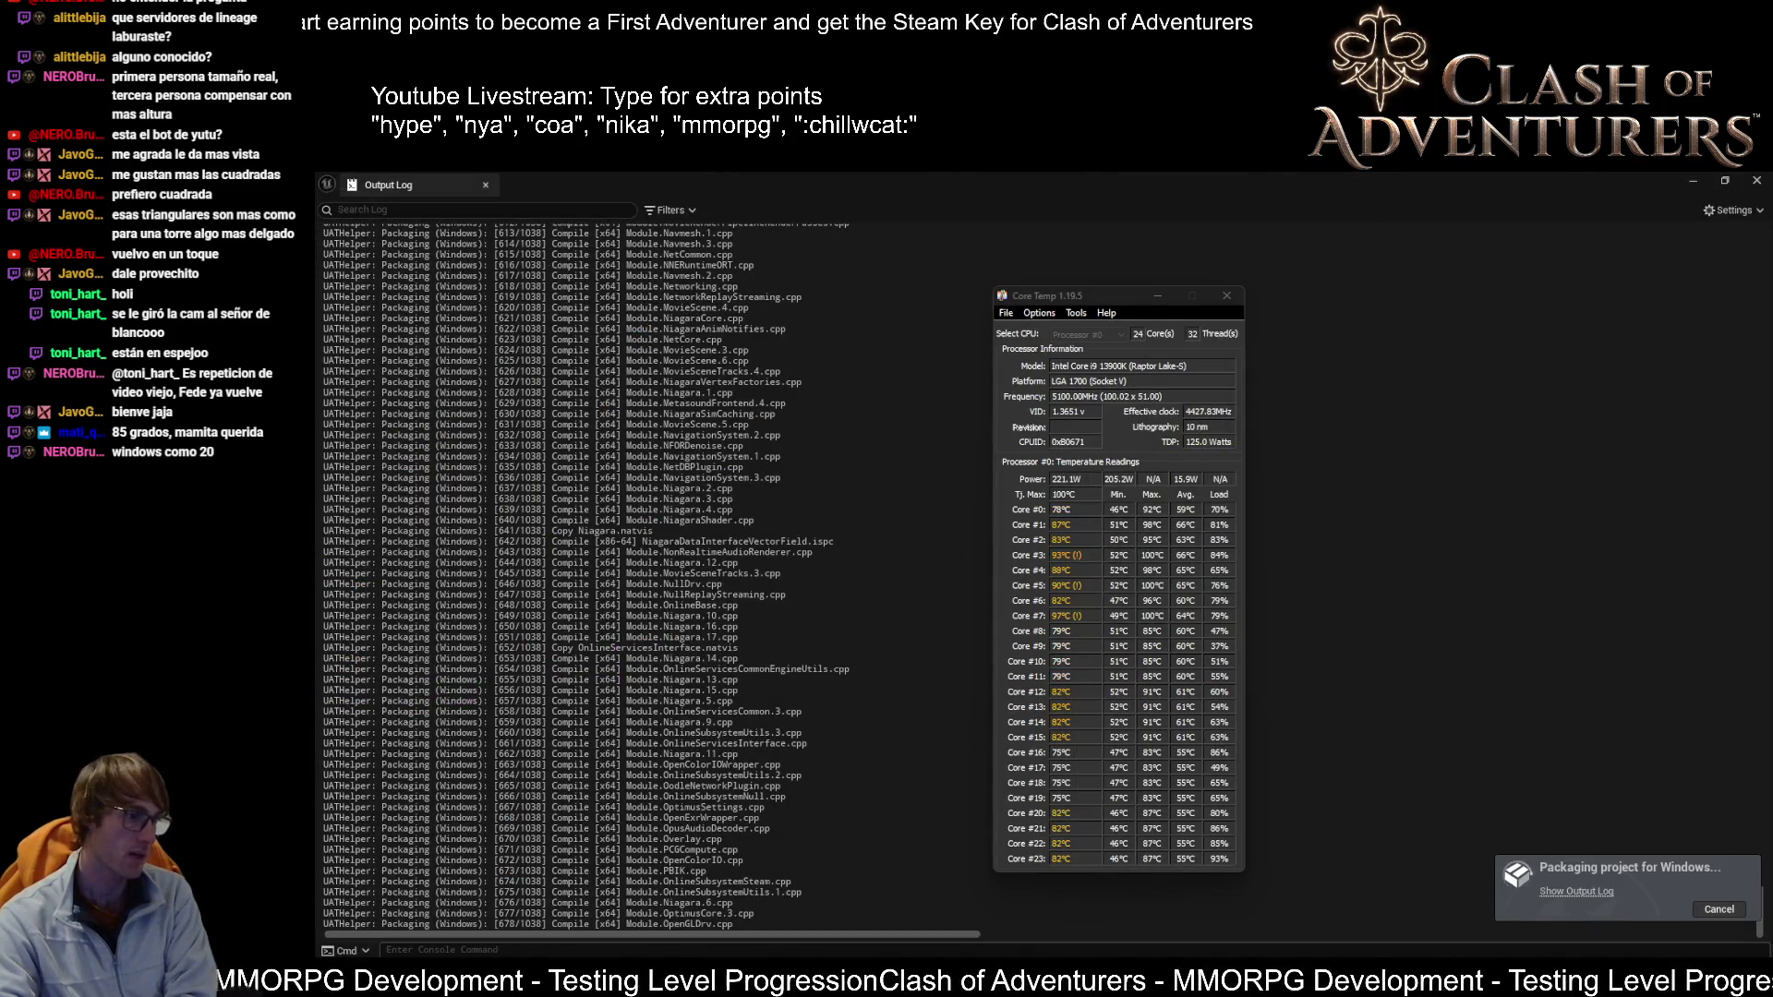
Step: Restore the Chrome window showing Confluence's 'Next Sprint - Draft' page
{"action": "mouse_move", "coordinate": [543, 993]}
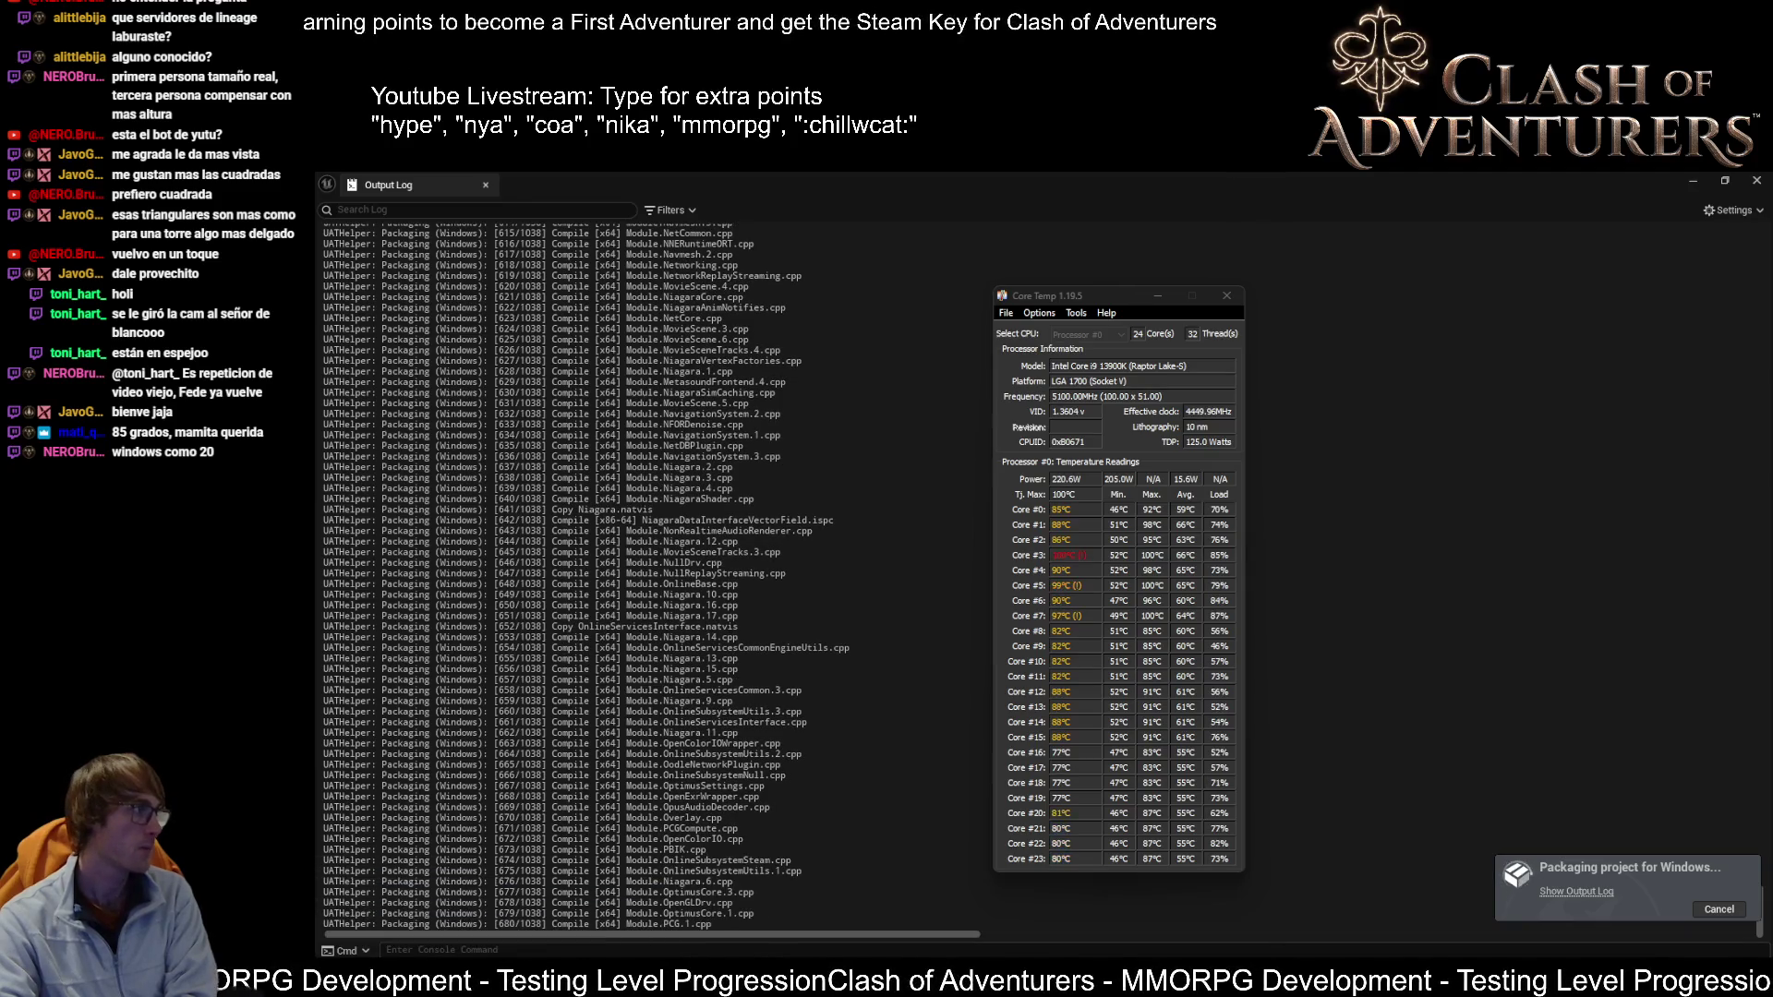
{"action": "mouse_move", "coordinate": [1125, 0]}
{"action": "left_mouse_down"}
{"action": "mouse_move", "coordinate": [1125, 403]}
{"action": "mouse_move", "coordinate": [1125, 175]}
{"action": "left_mouse_up"}
{"action": "key", "text": "super+Down"}
{"action": "key", "text": "super+Down"}
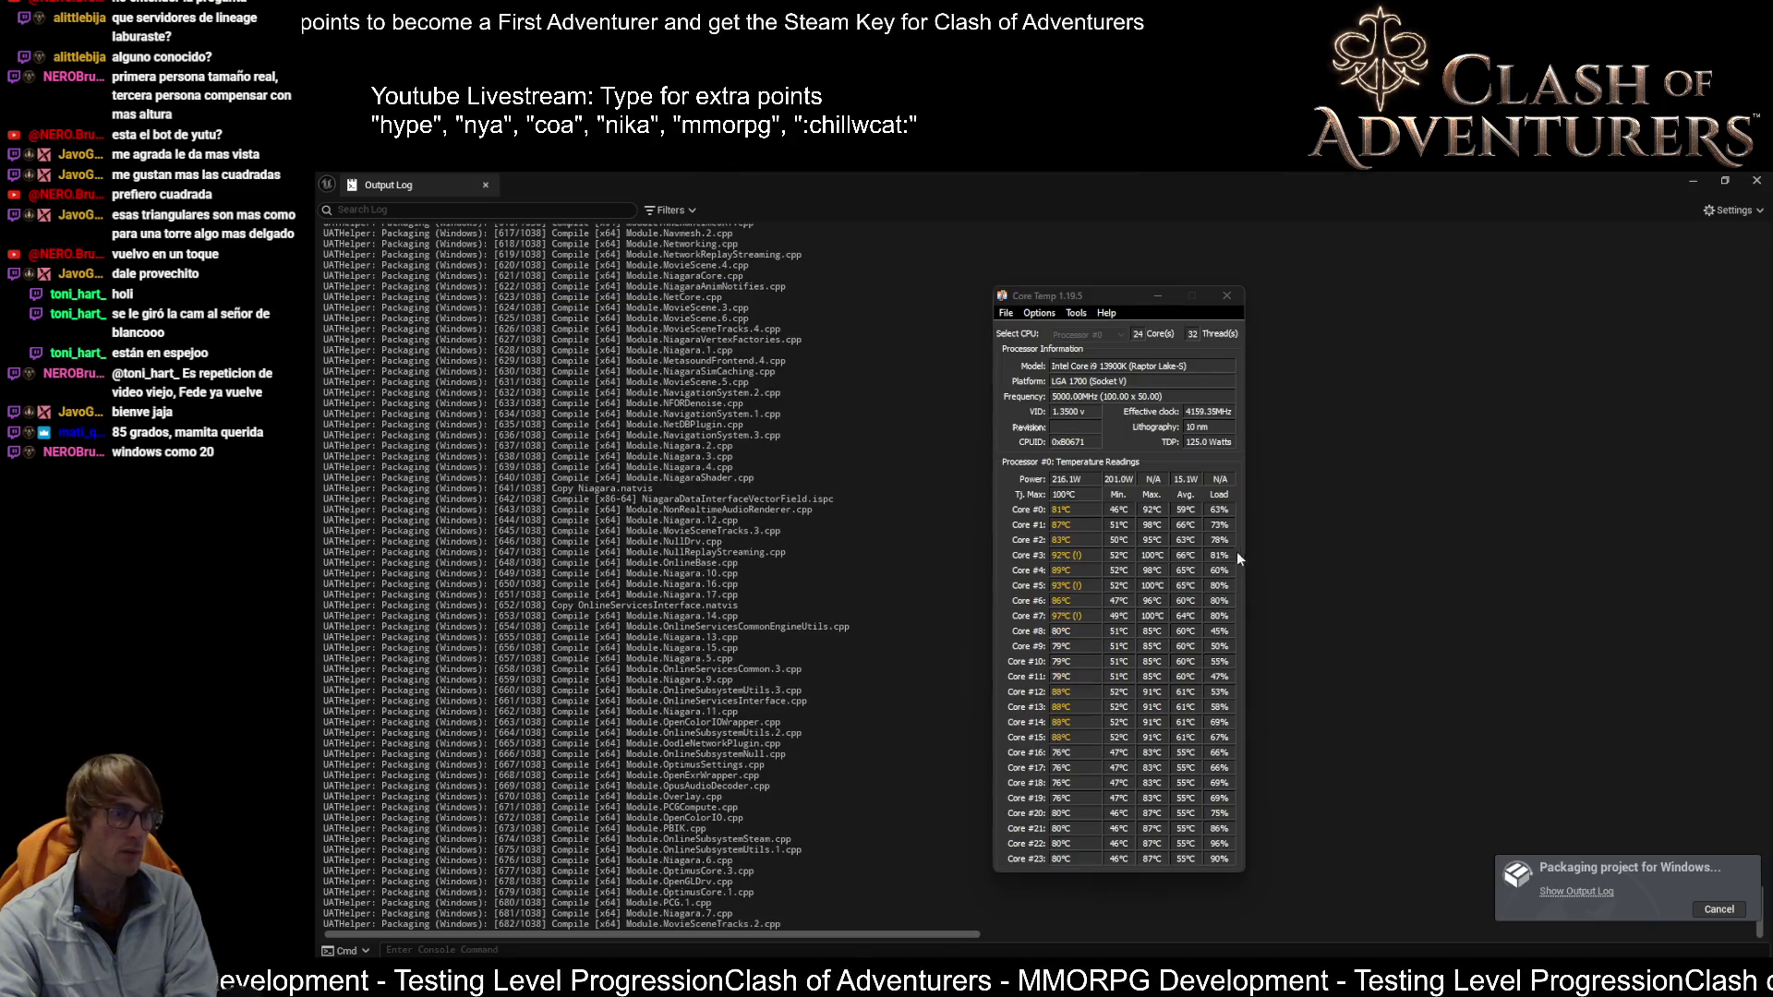
{"action": "left_click", "coordinate": [1099, 971]}
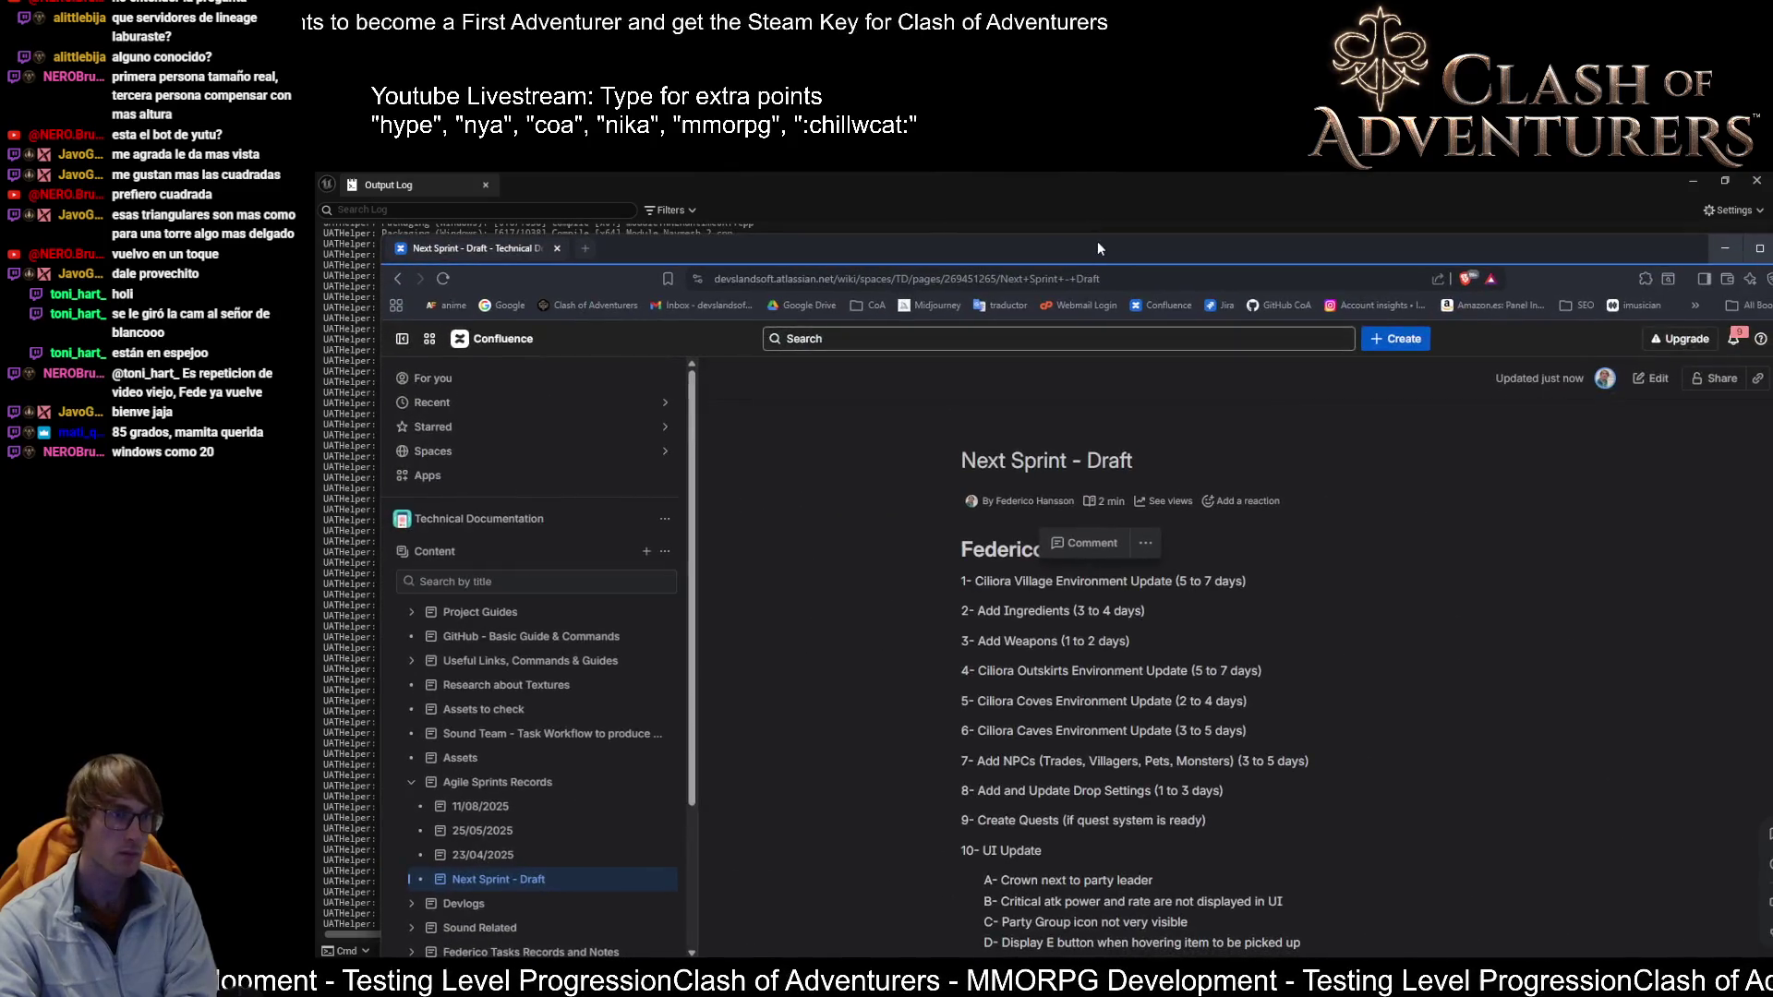
Step: Scroll up and down through the Next Sprint - Draft task list
{"action": "scroll", "coordinate": [1166, 565], "scroll_direction": "down", "scroll_amount": 5}
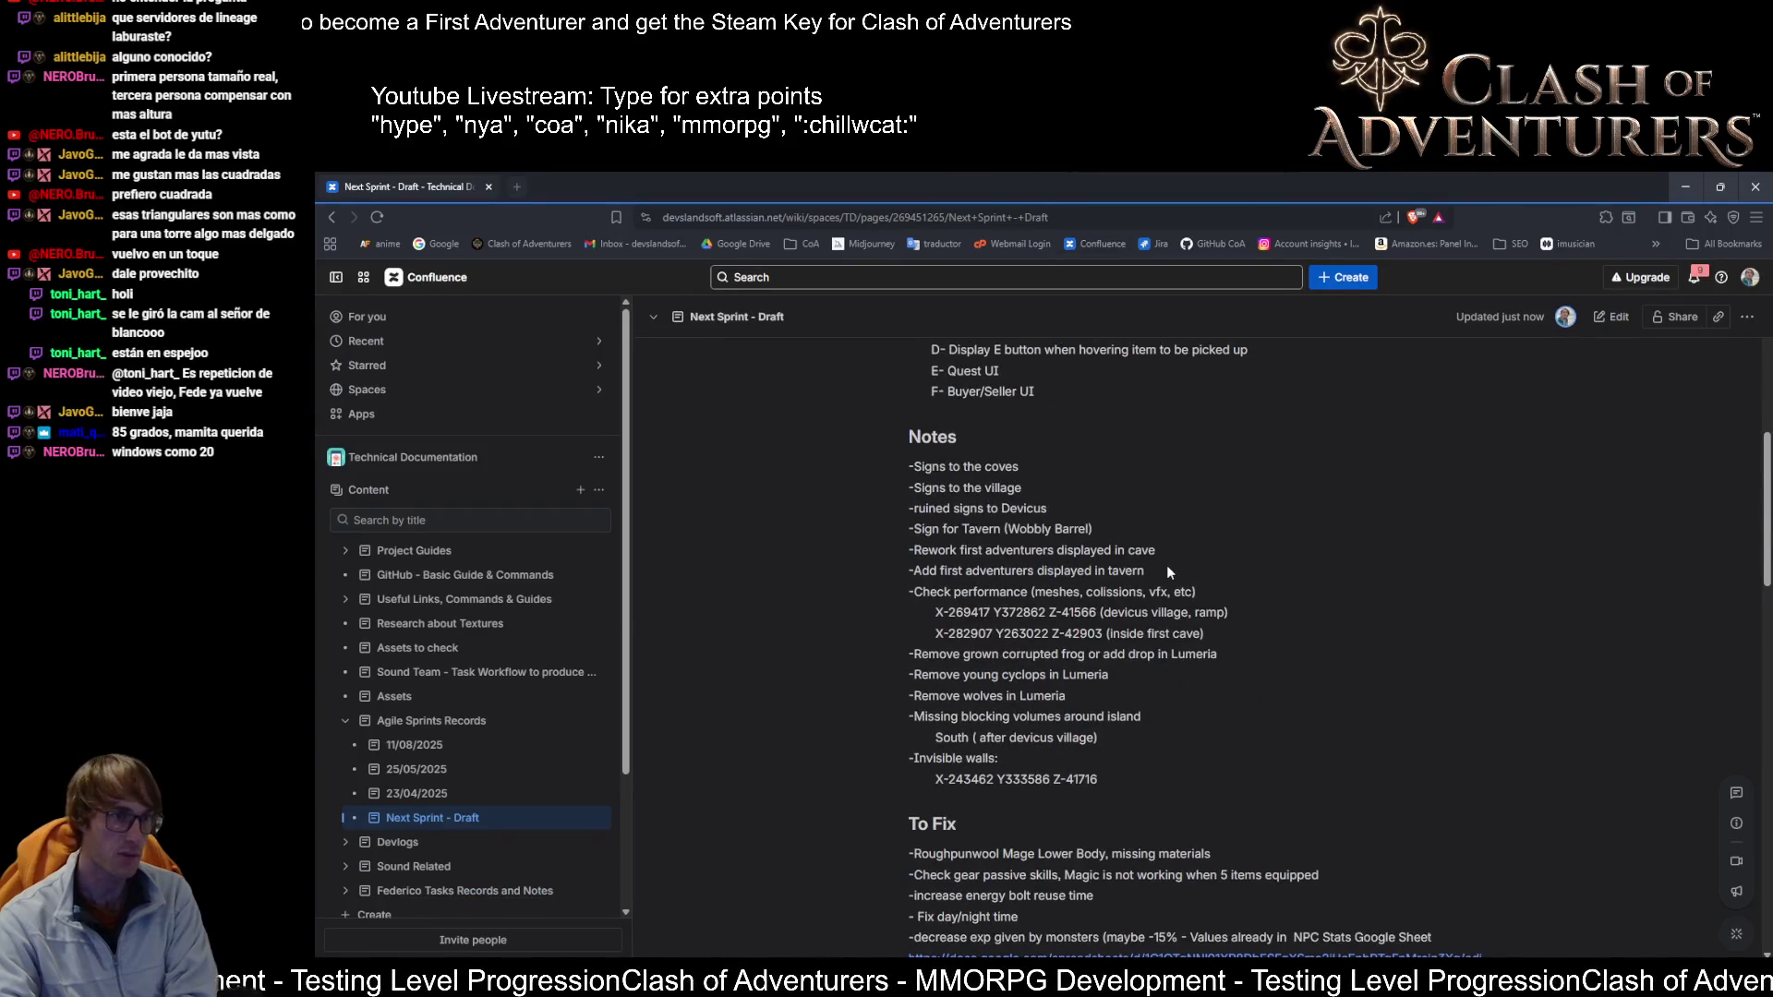
{"action": "scroll", "coordinate": [1044, 834], "scroll_direction": "up", "scroll_amount": 5}
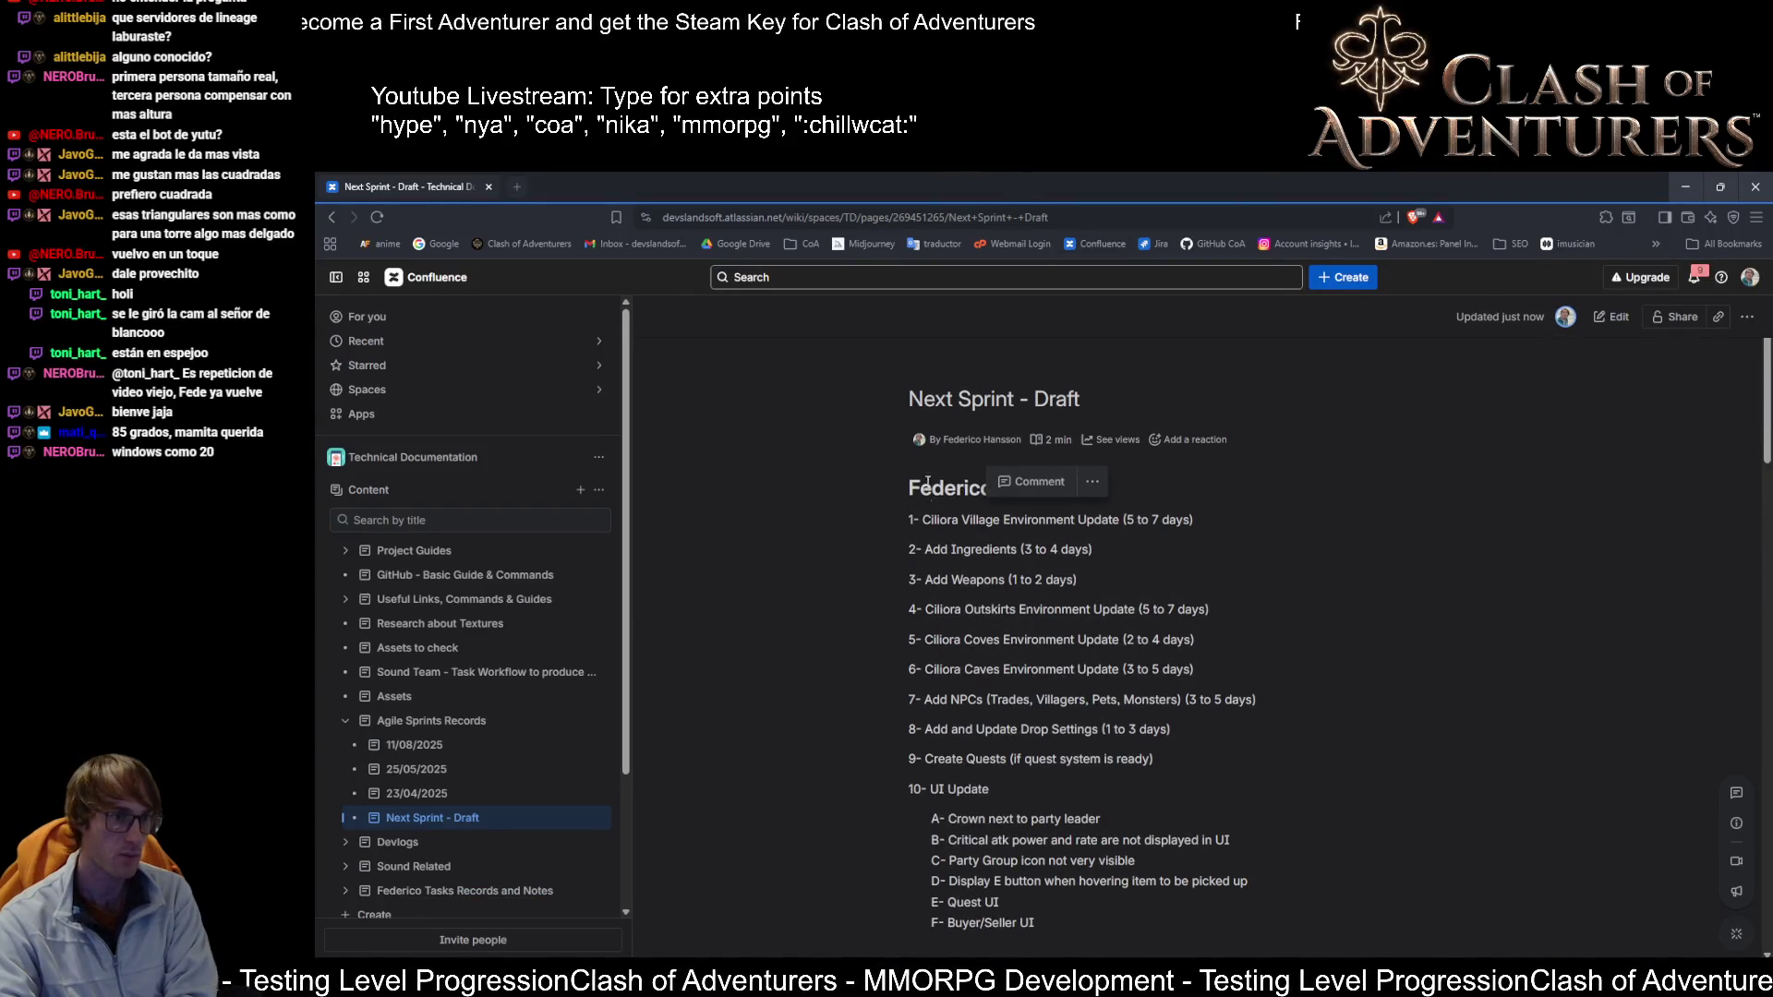
{"action": "scroll", "coordinate": [1031, 774], "scroll_direction": "down", "scroll_amount": 2}
{"action": "scroll", "coordinate": [1059, 768], "scroll_direction": "up", "scroll_amount": 3}
{"action": "scroll", "coordinate": [1060, 789], "scroll_direction": "down", "scroll_amount": 1}
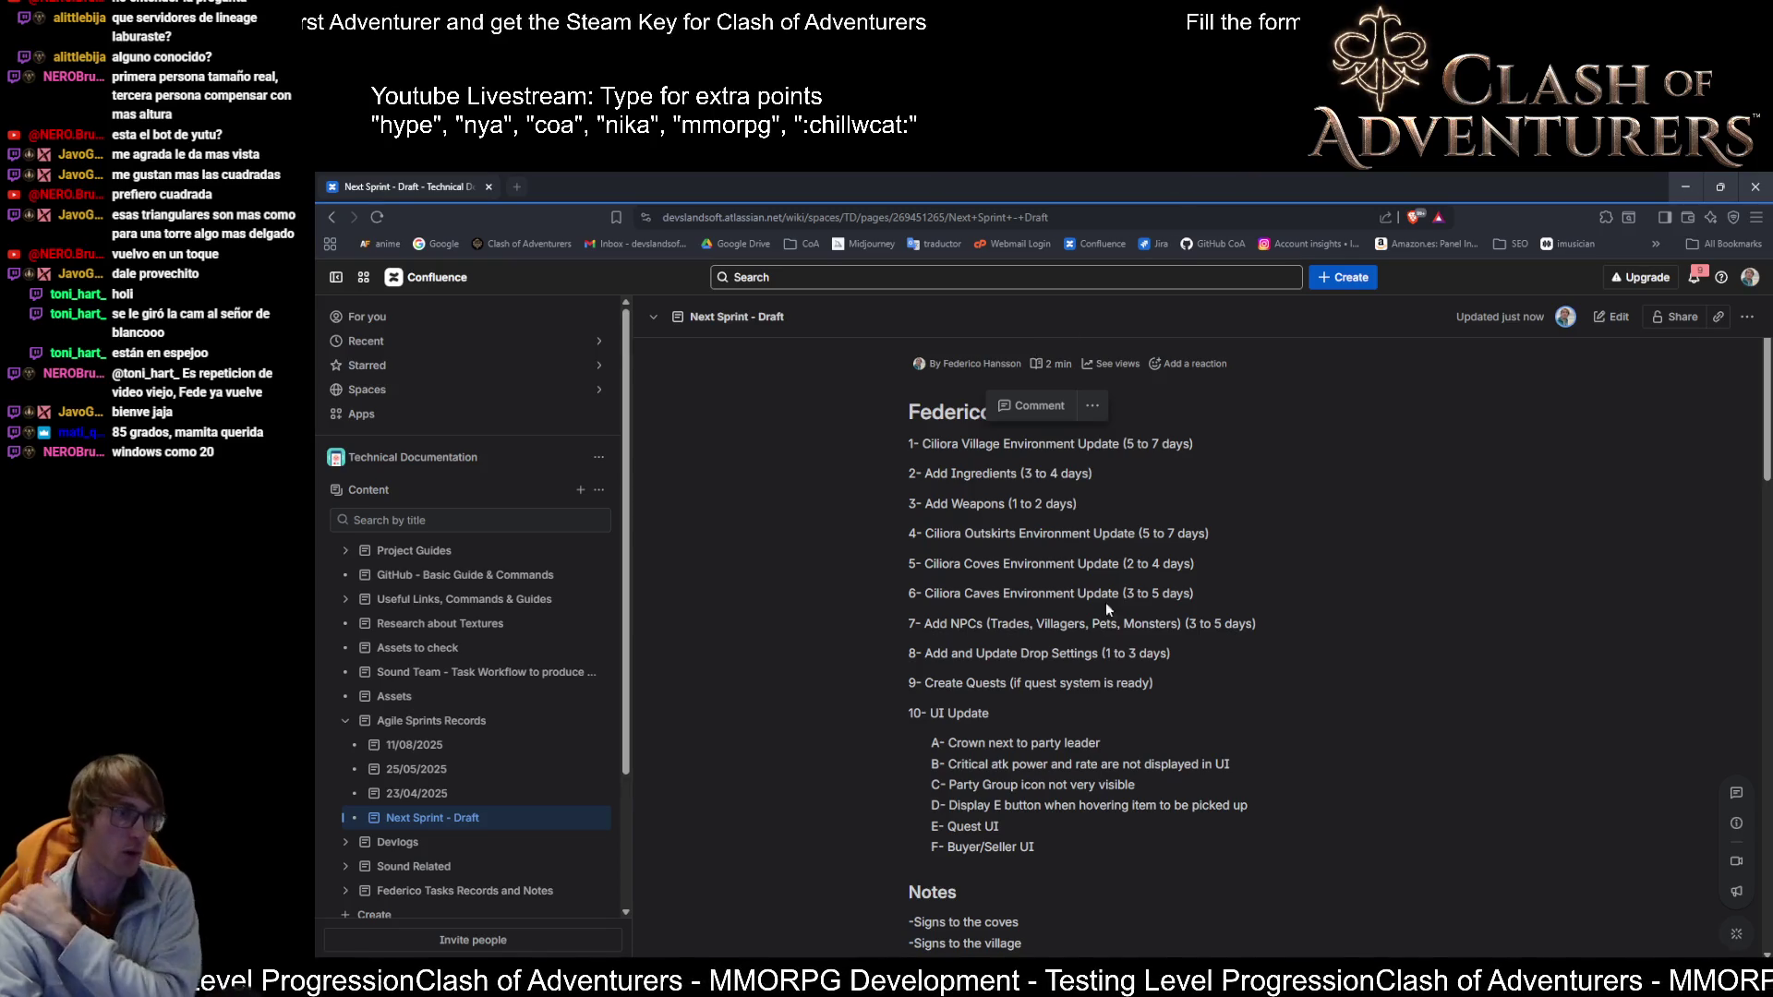
{"action": "scroll", "coordinate": [959, 703], "scroll_direction": "down", "scroll_amount": 2}
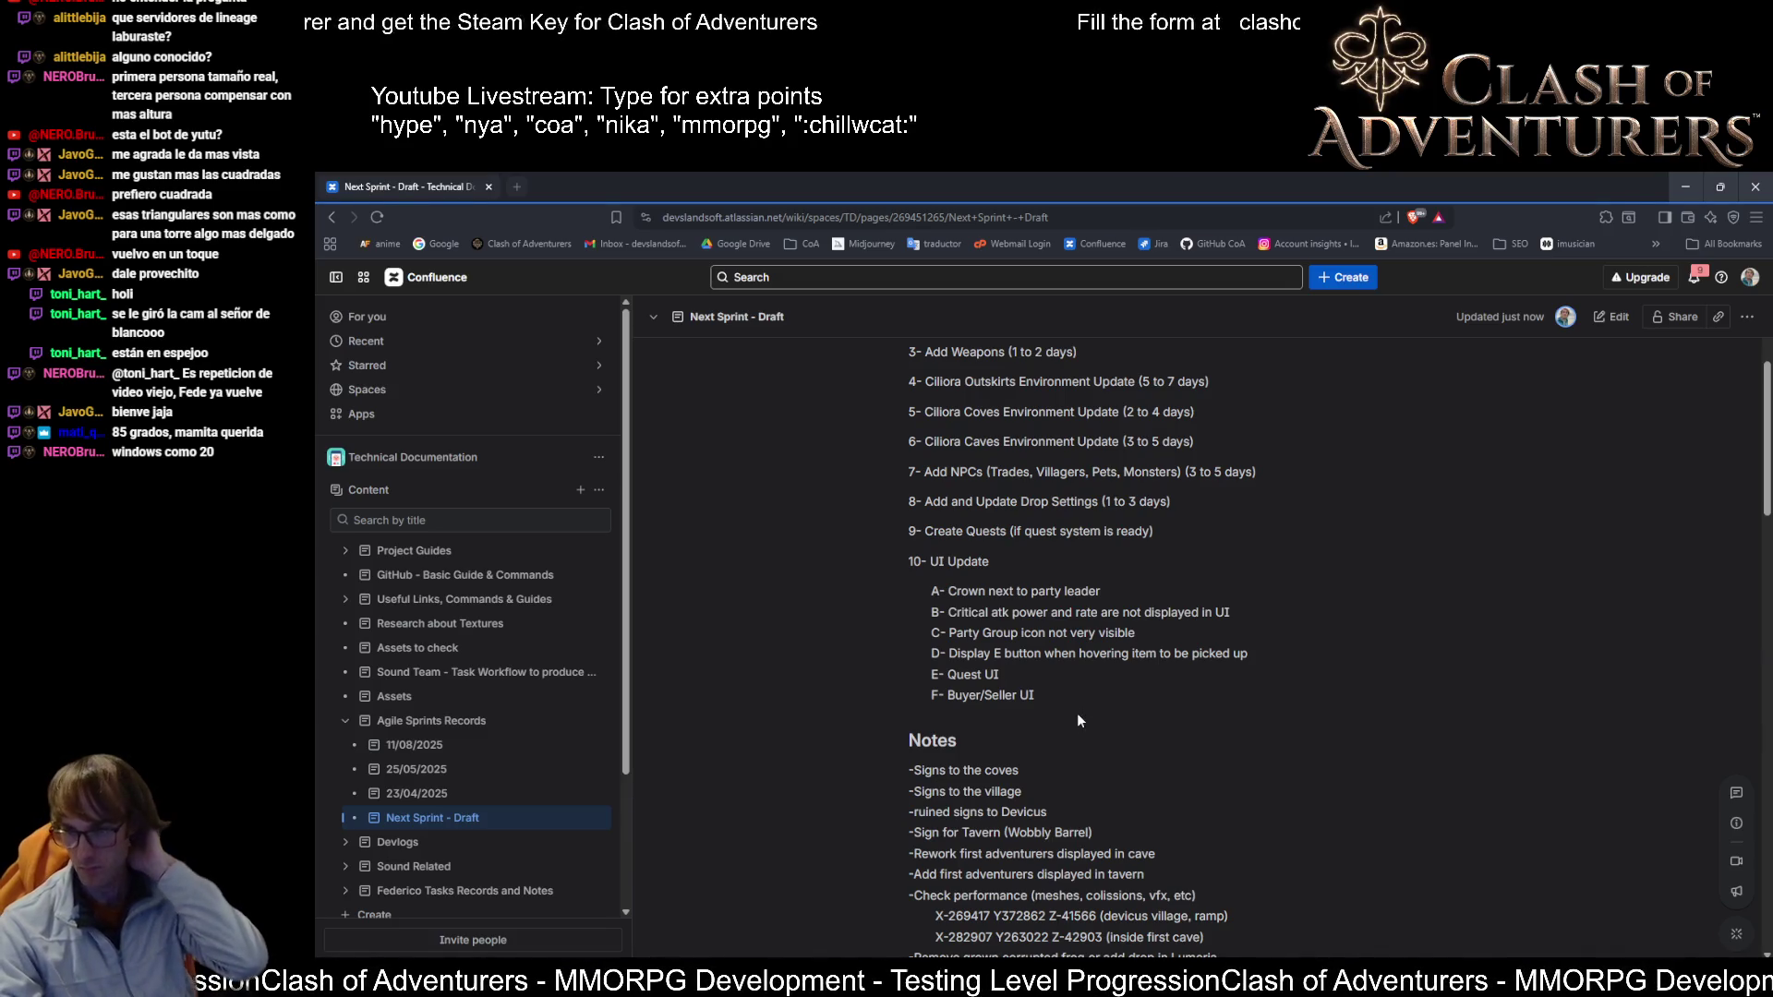
{"action": "scroll", "coordinate": [1078, 720], "scroll_direction": "up", "scroll_amount": 3}
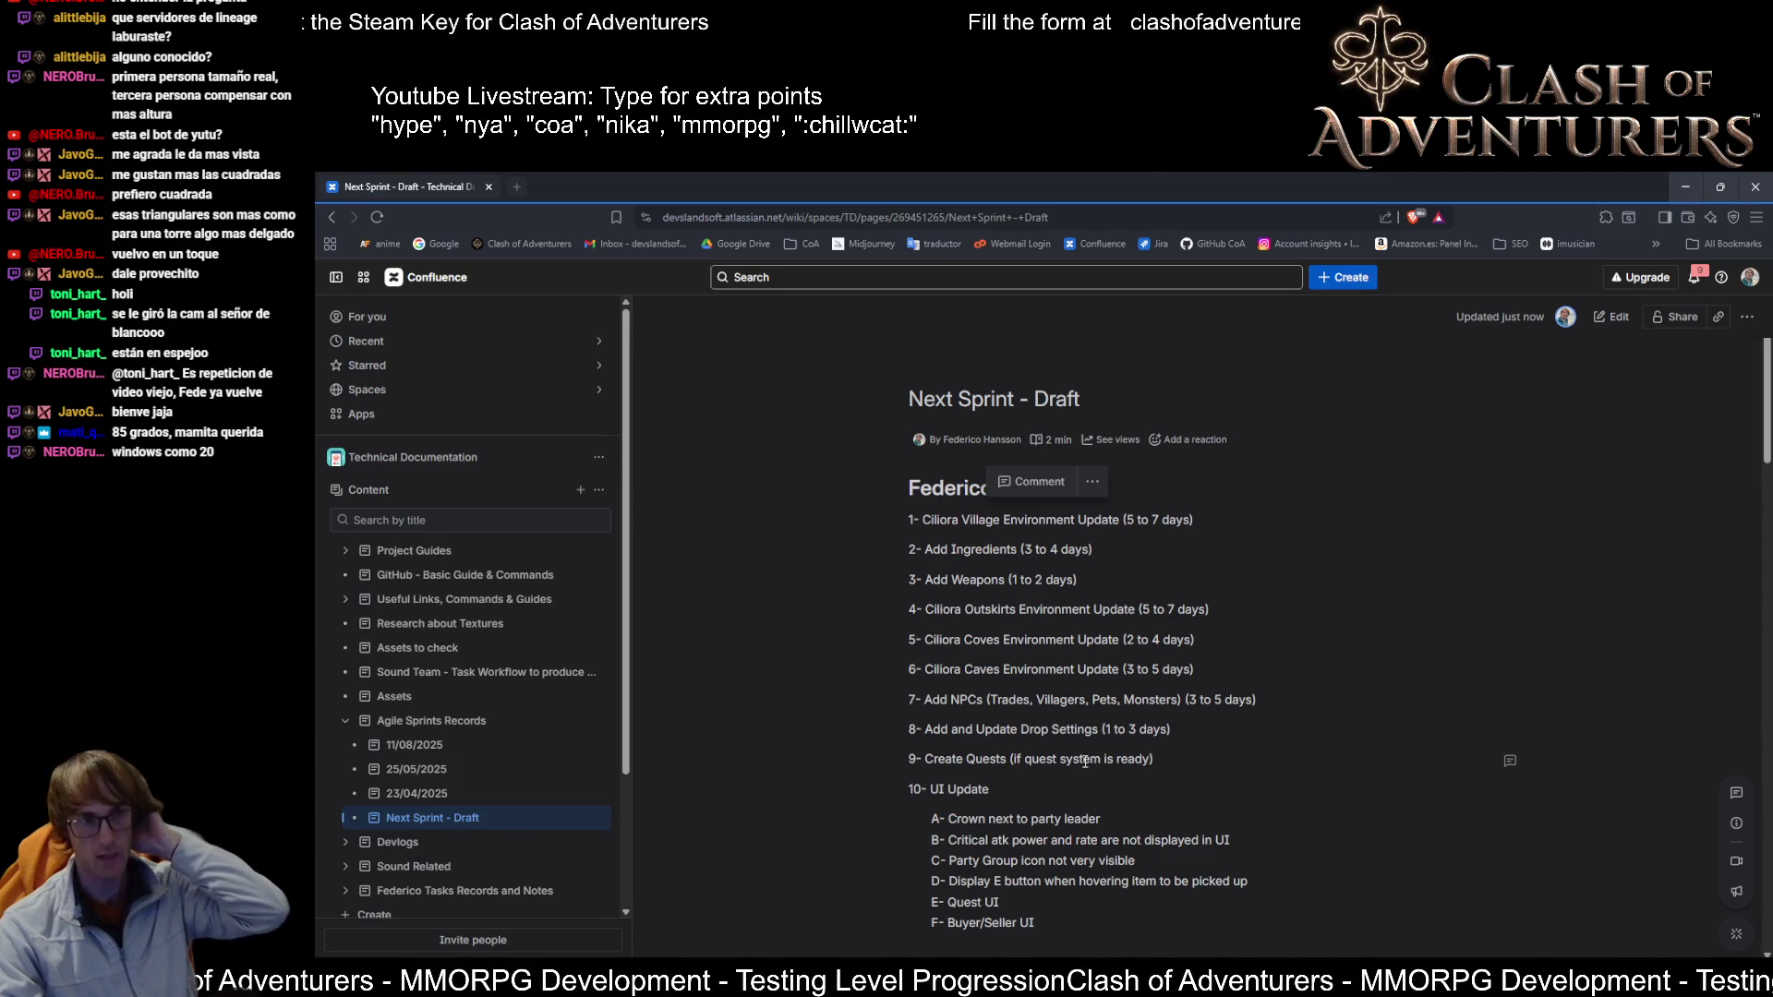
{"action": "scroll", "coordinate": [1078, 780], "scroll_direction": "down", "scroll_amount": 2}
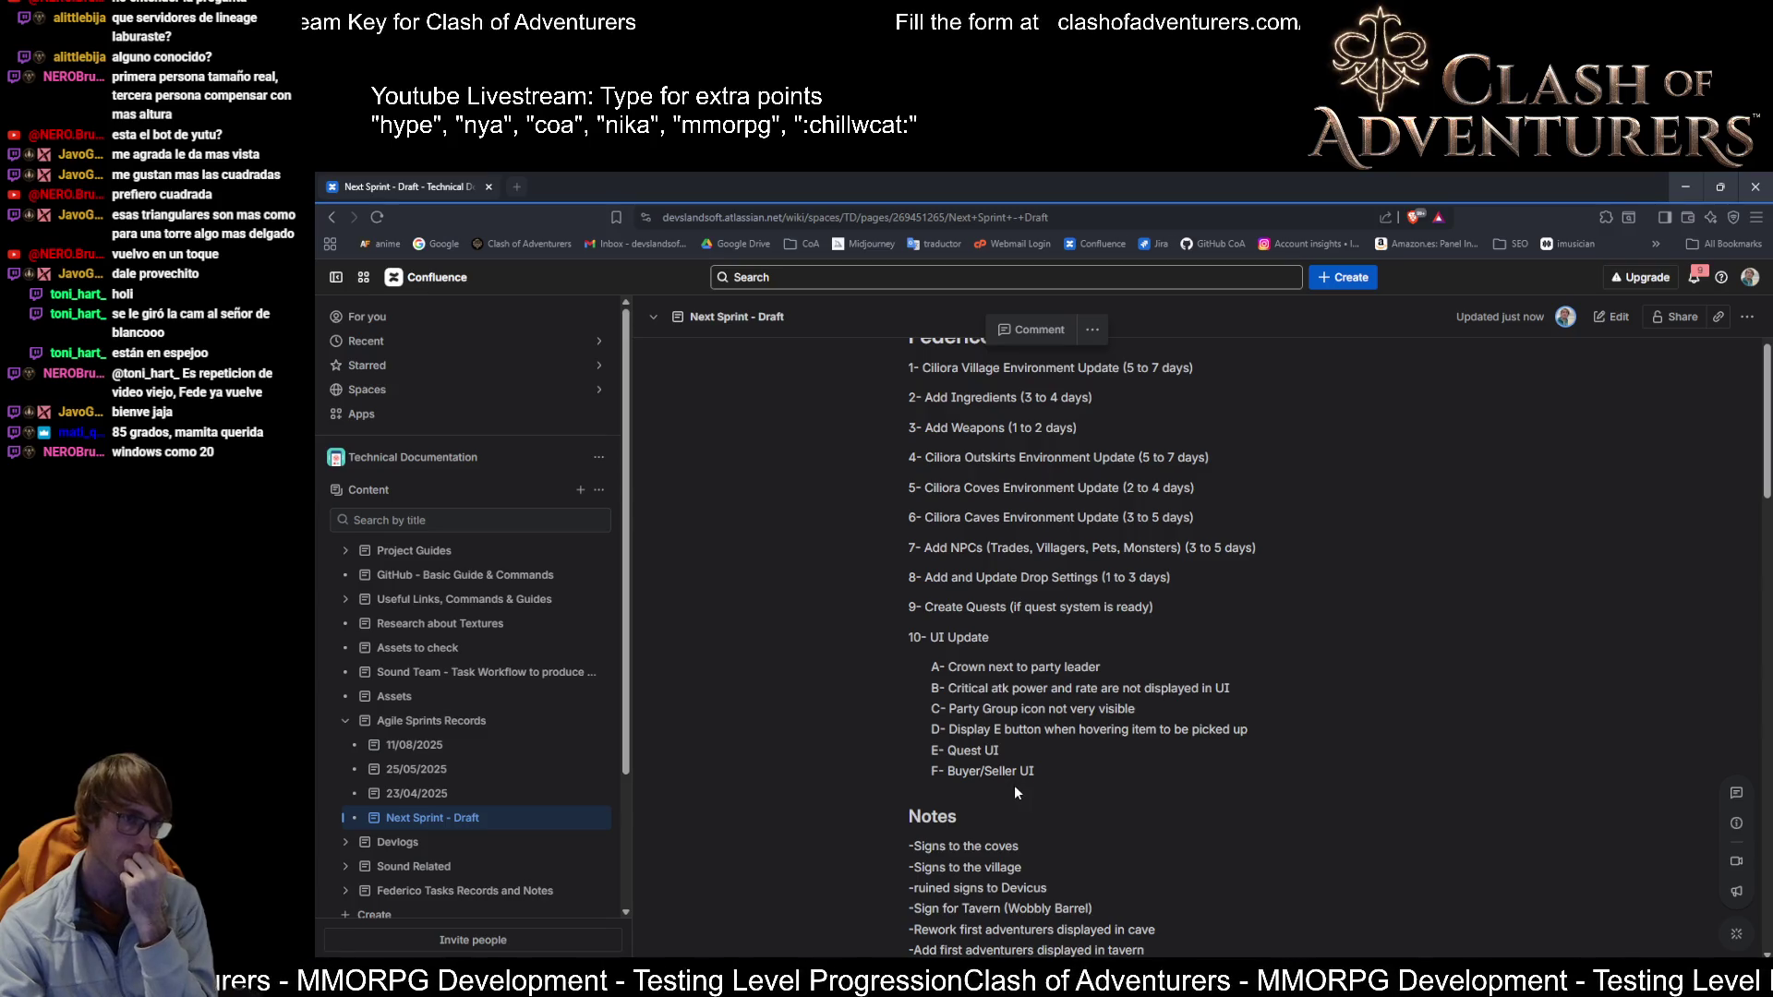
{"action": "scroll", "coordinate": [1066, 623], "scroll_direction": "up", "scroll_amount": 2}
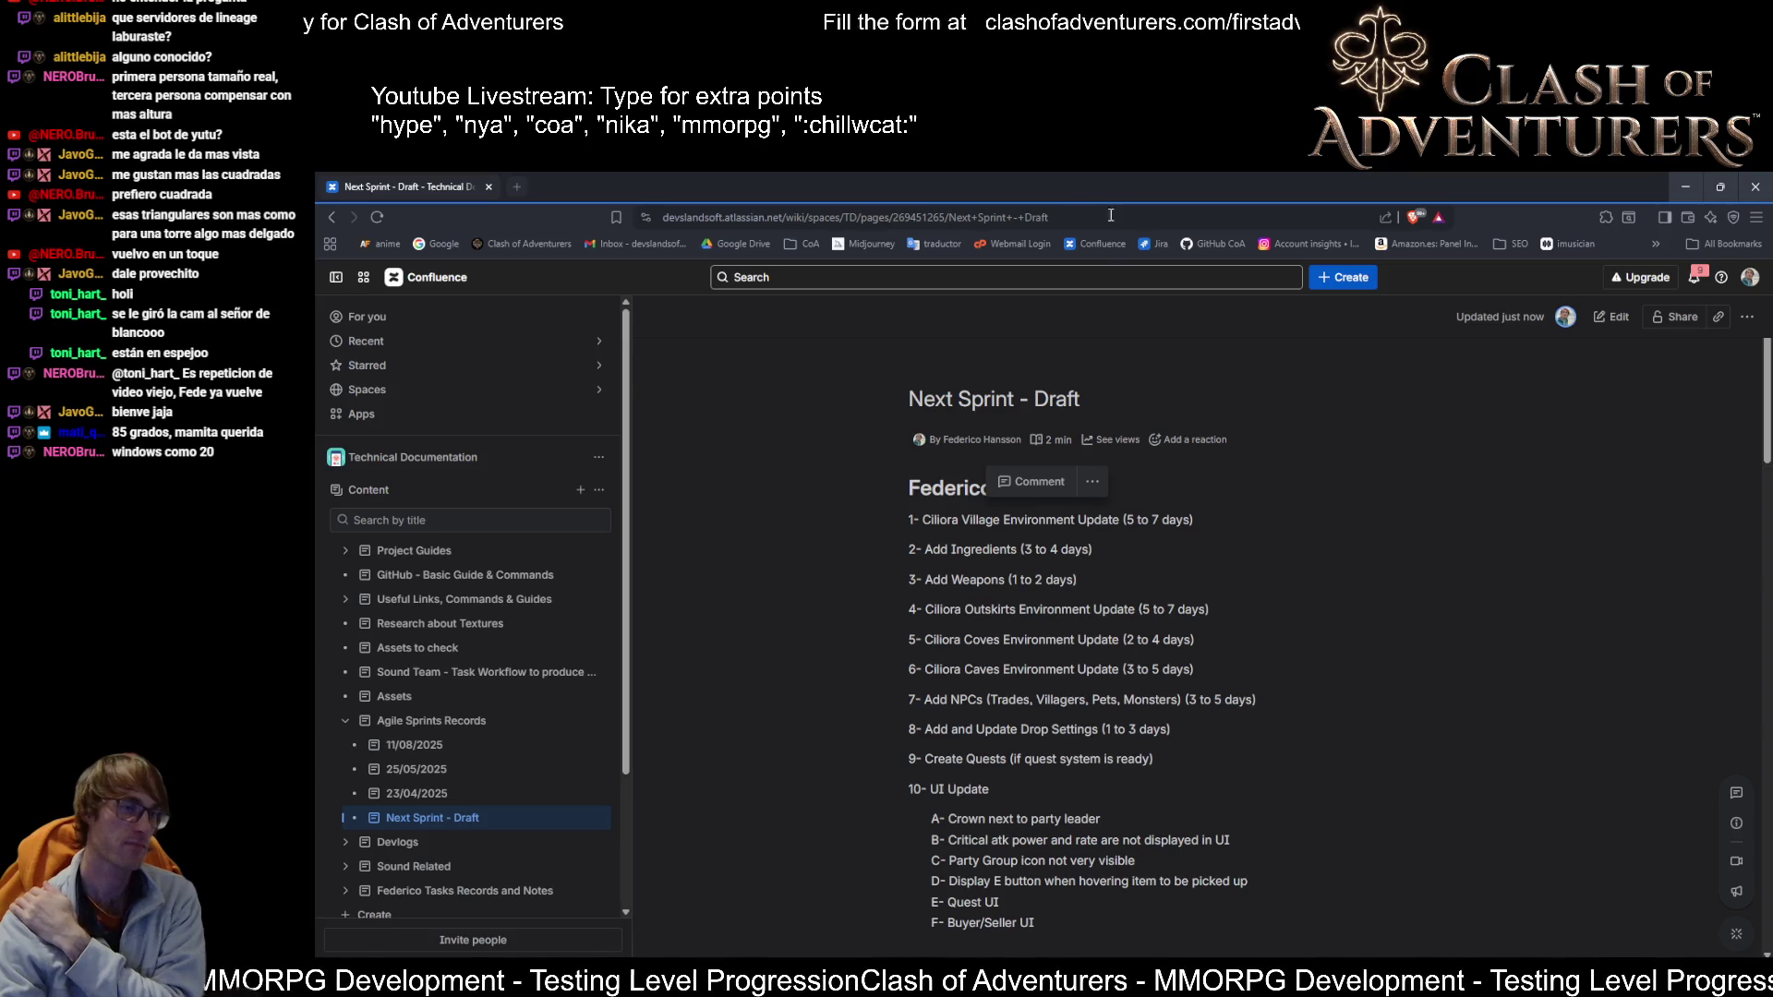
{"action": "scroll", "coordinate": [1260, 658], "scroll_direction": "down", "scroll_amount": 2}
{"action": "scroll", "coordinate": [1259, 662], "scroll_direction": "up", "scroll_amount": 2}
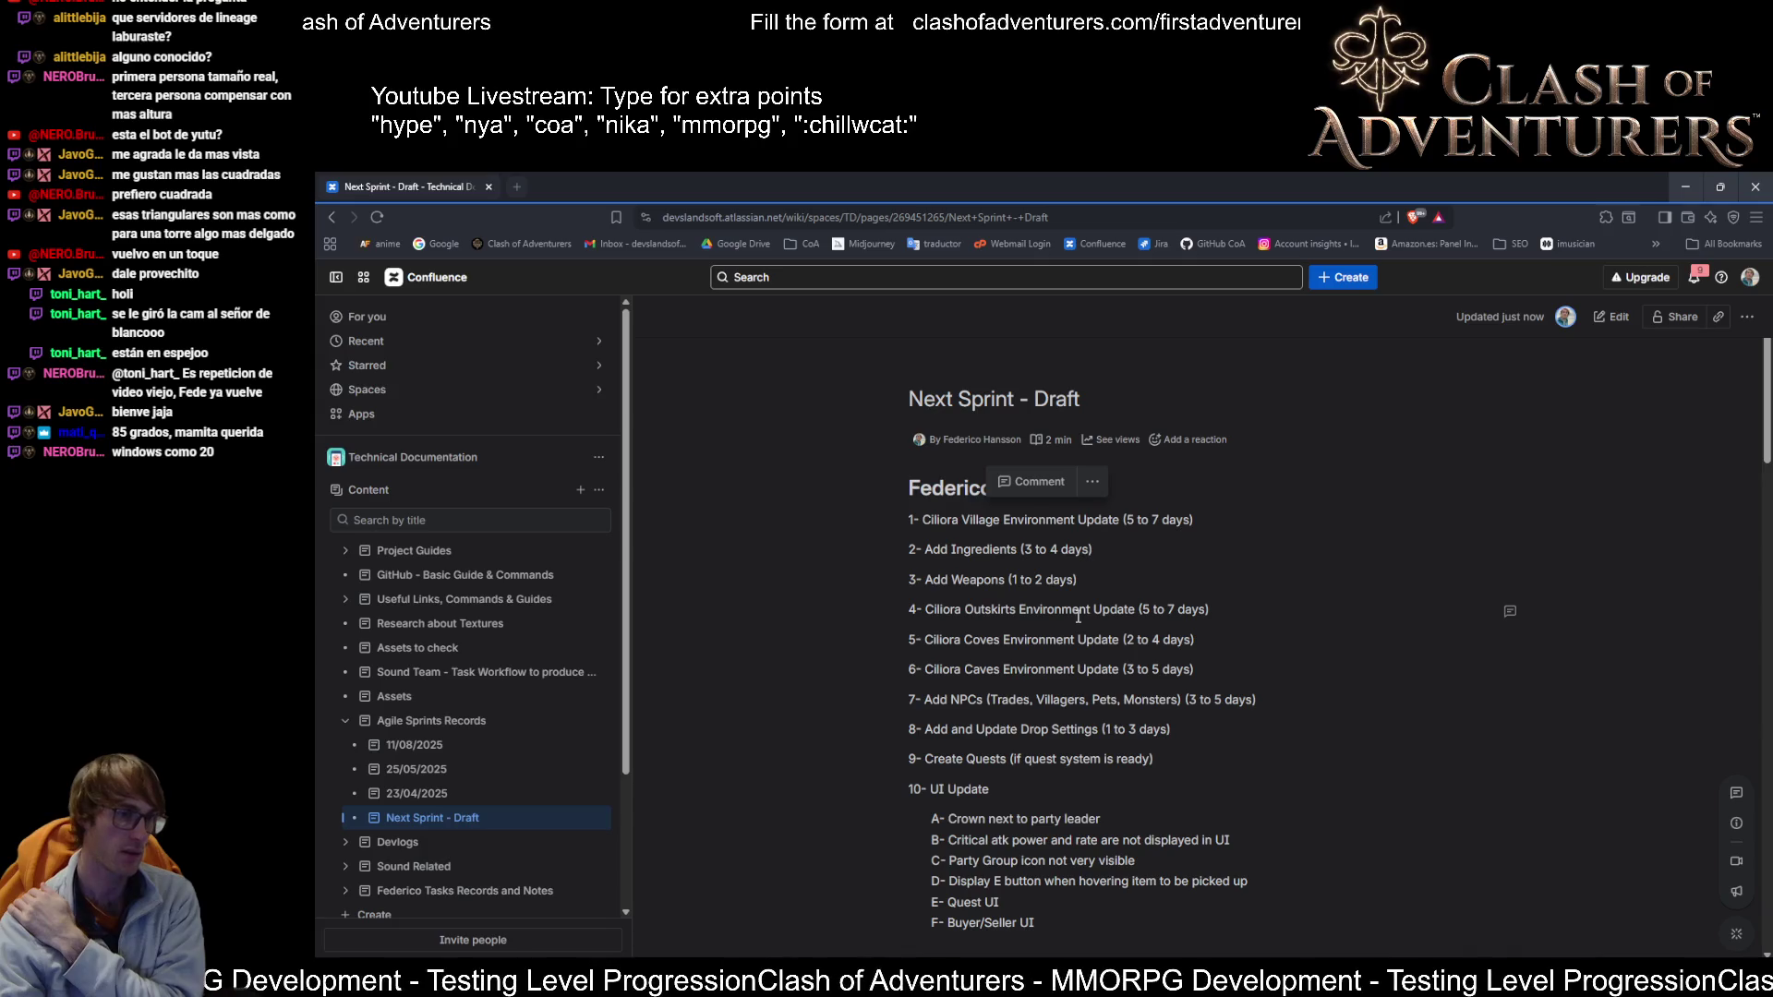
Step: Highlight sprint items 2 through F, then the Create Quests line, and return to Unreal
{"action": "mouse_move", "coordinate": [1034, 930]}
{"action": "left_mouse_down"}
{"action": "mouse_move", "coordinate": [866, 560]}
{"action": "mouse_move", "coordinate": [888, 534]}
{"action": "left_mouse_up"}
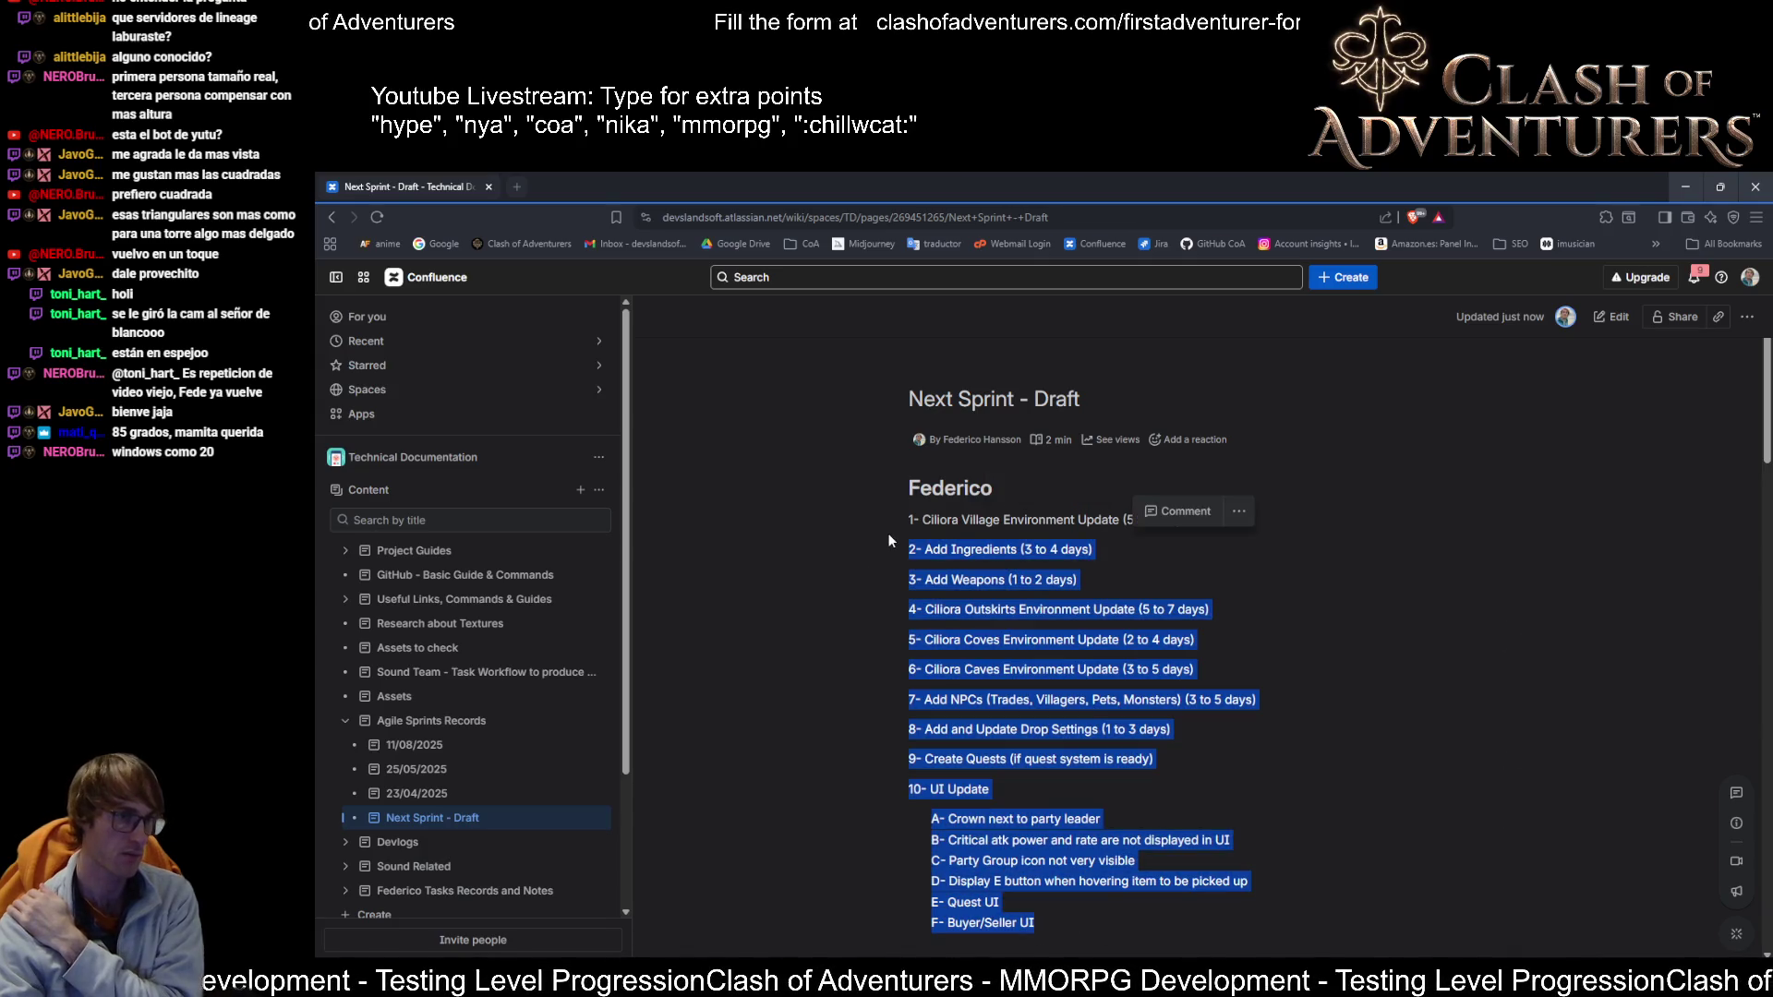
{"action": "left_click", "coordinate": [1268, 770]}
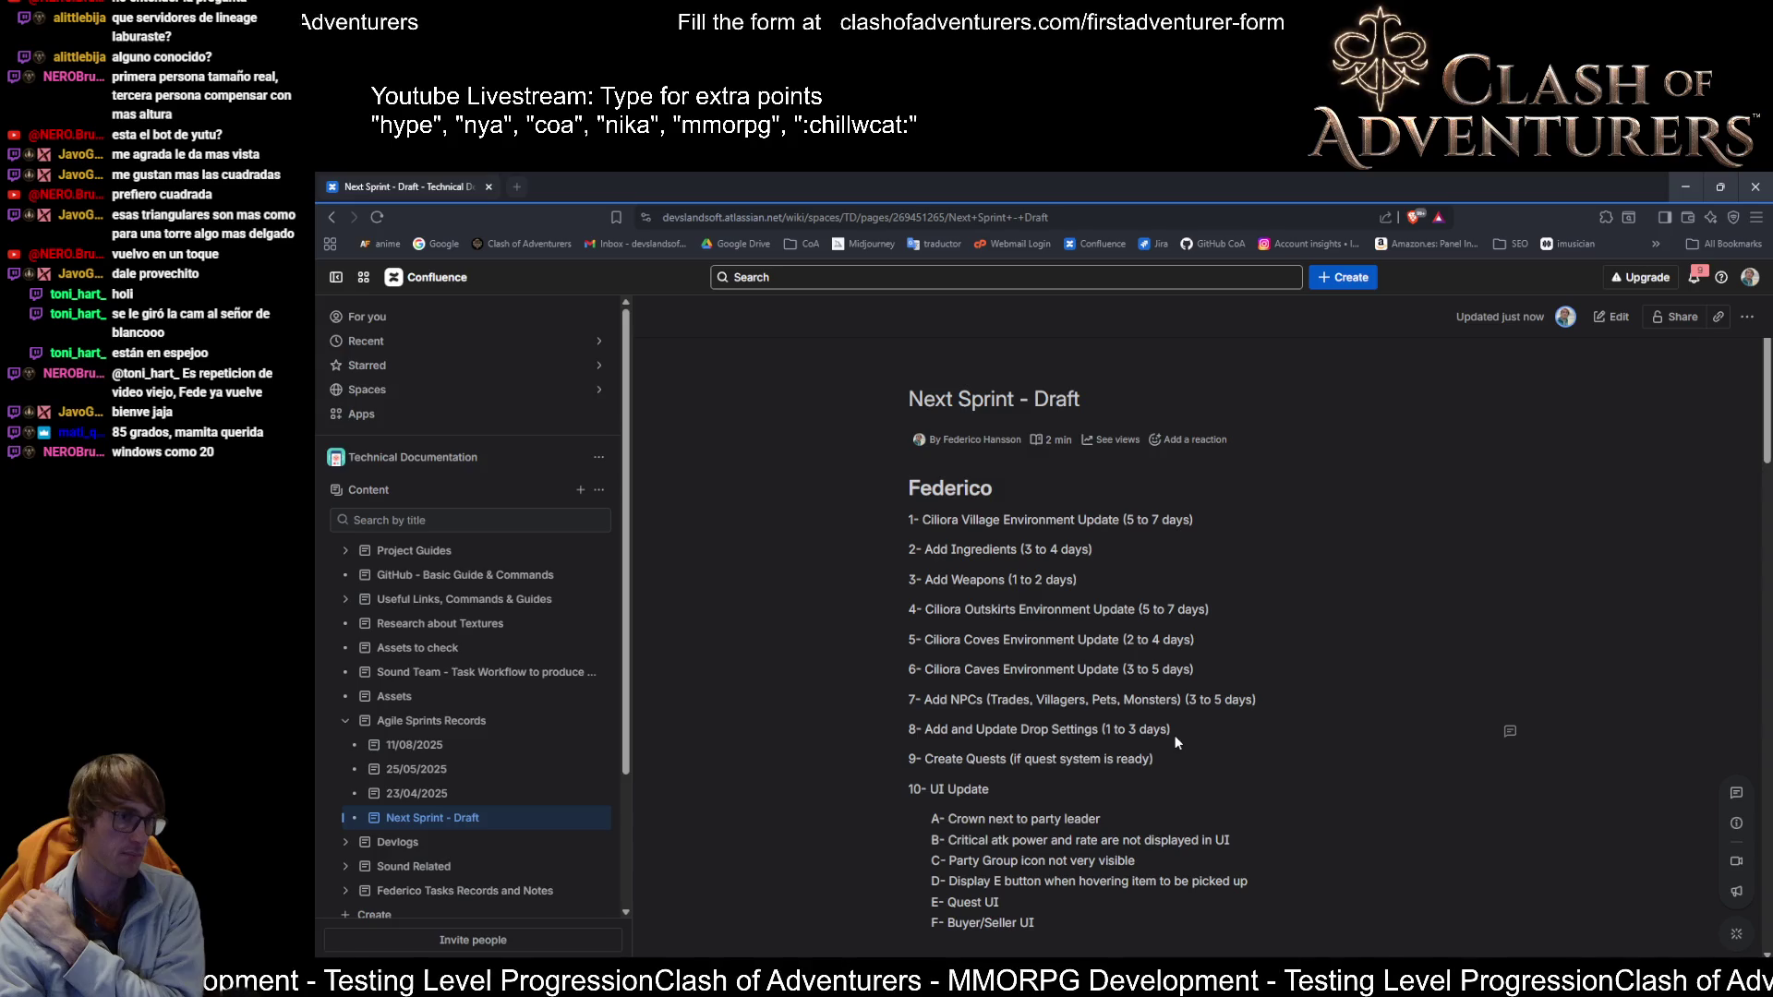
{"action": "left_click_drag", "start_coordinate": [1173, 755], "coordinate": [903, 759]}
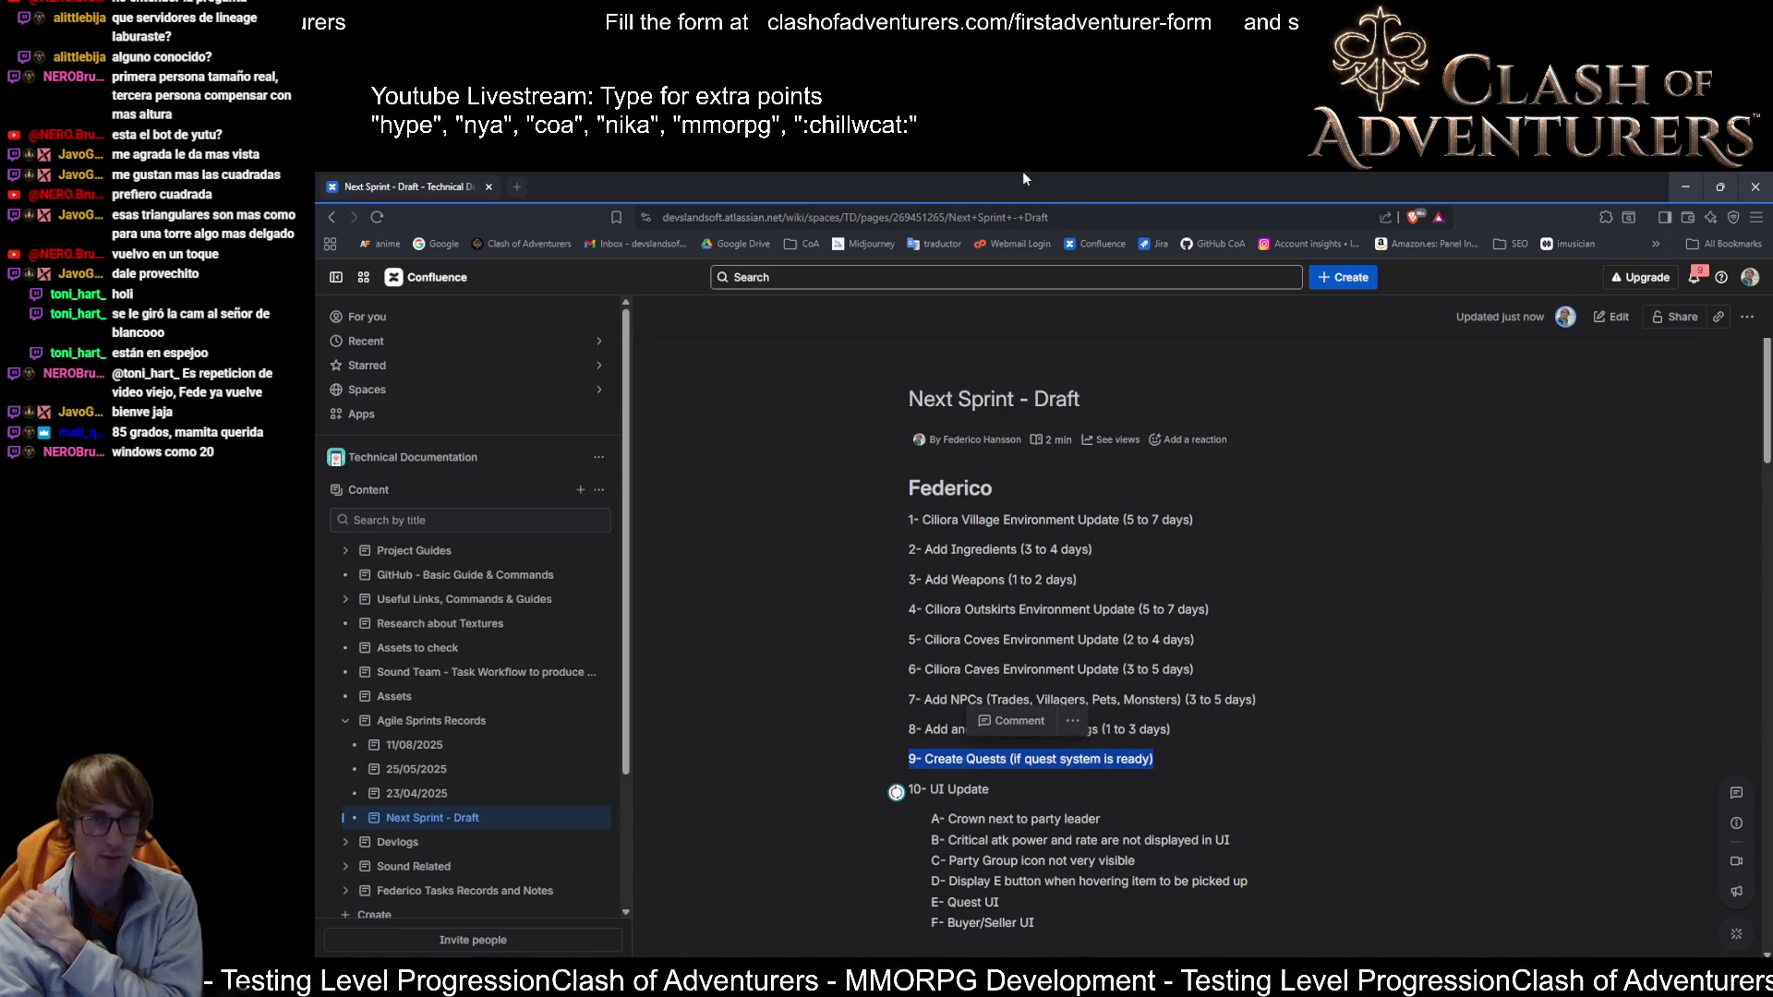
{"action": "key", "text": "alt+Tab"}
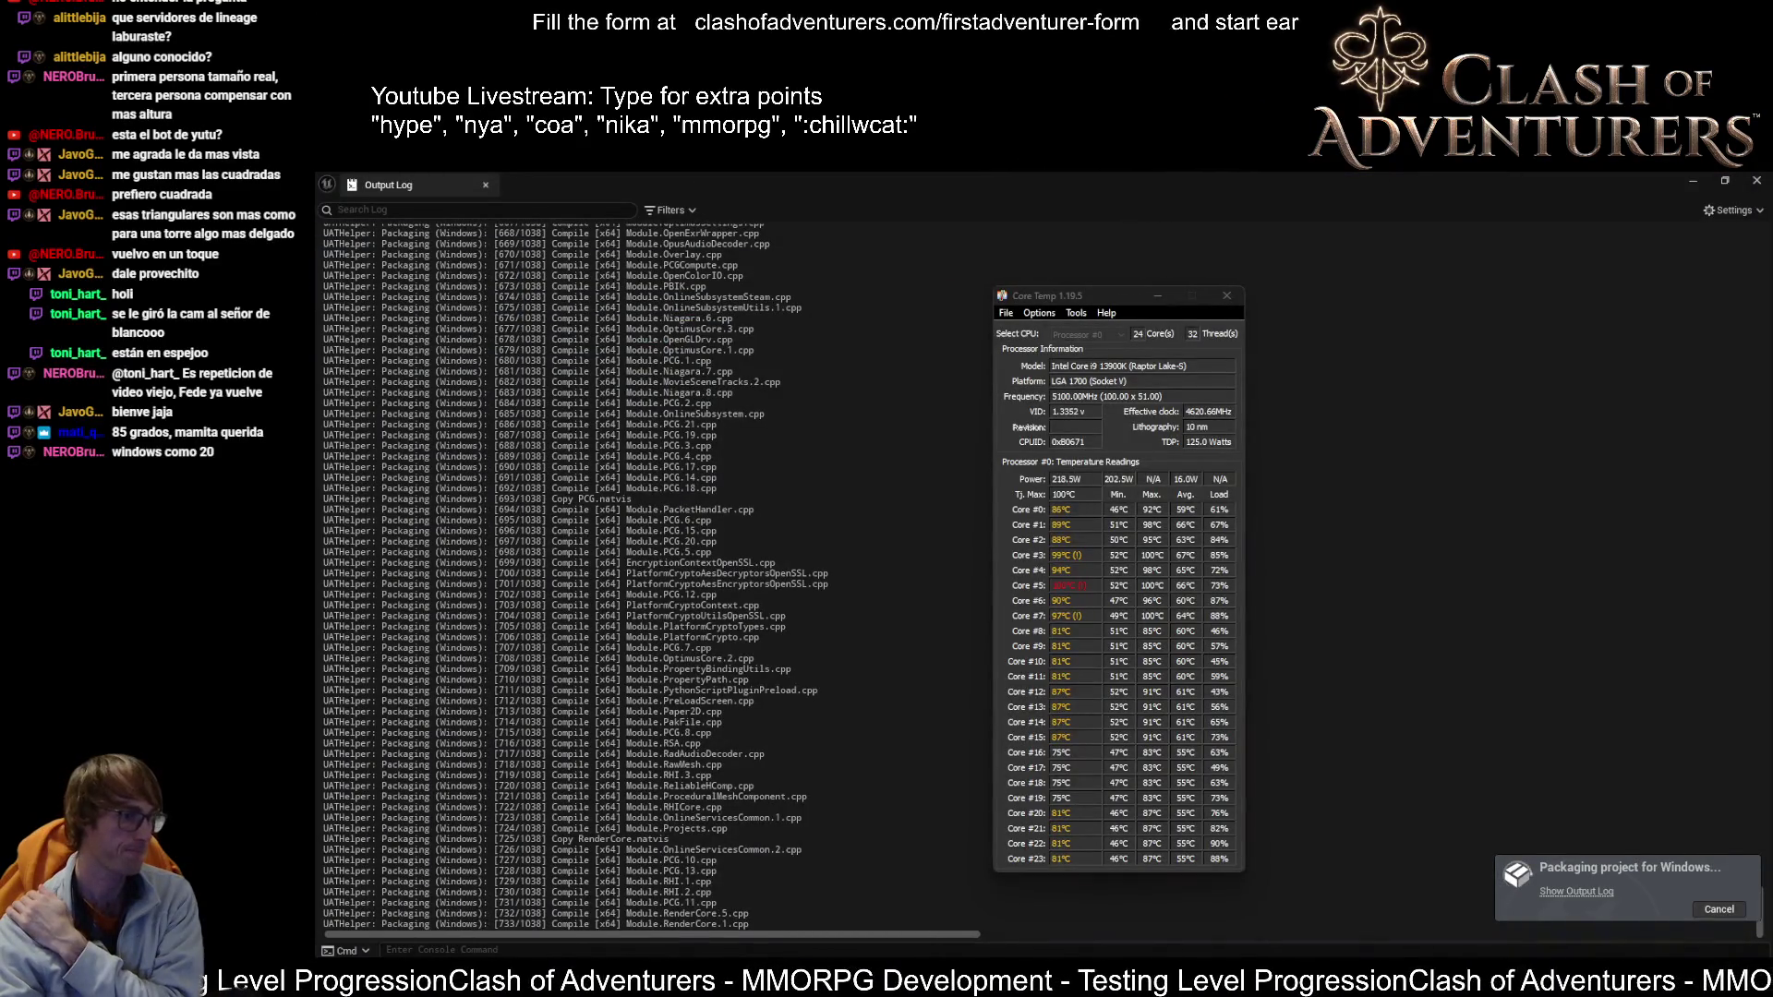
Step: Switch between the packaging Output Log and Core Temp, then bring up Task Manager
{"action": "mouse_move", "coordinate": [719, 965]}
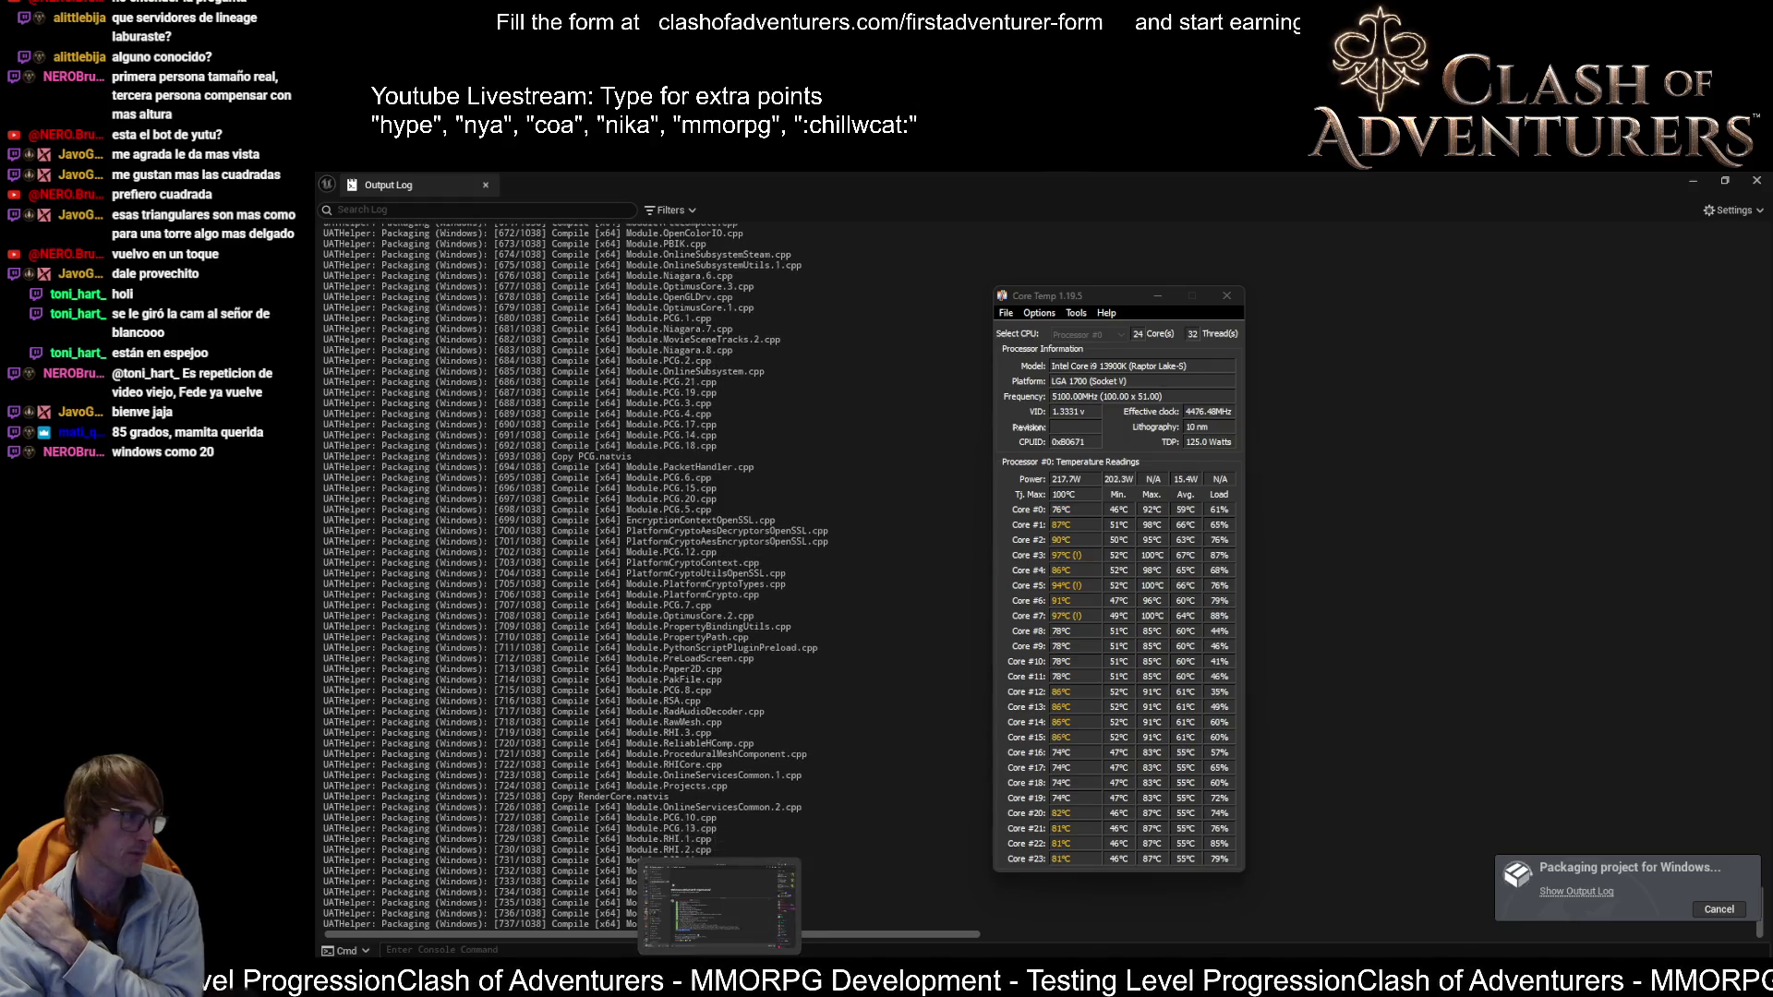
{"action": "left_click", "coordinate": [1086, 175]}
{"action": "key", "text": "alt+Tab"}
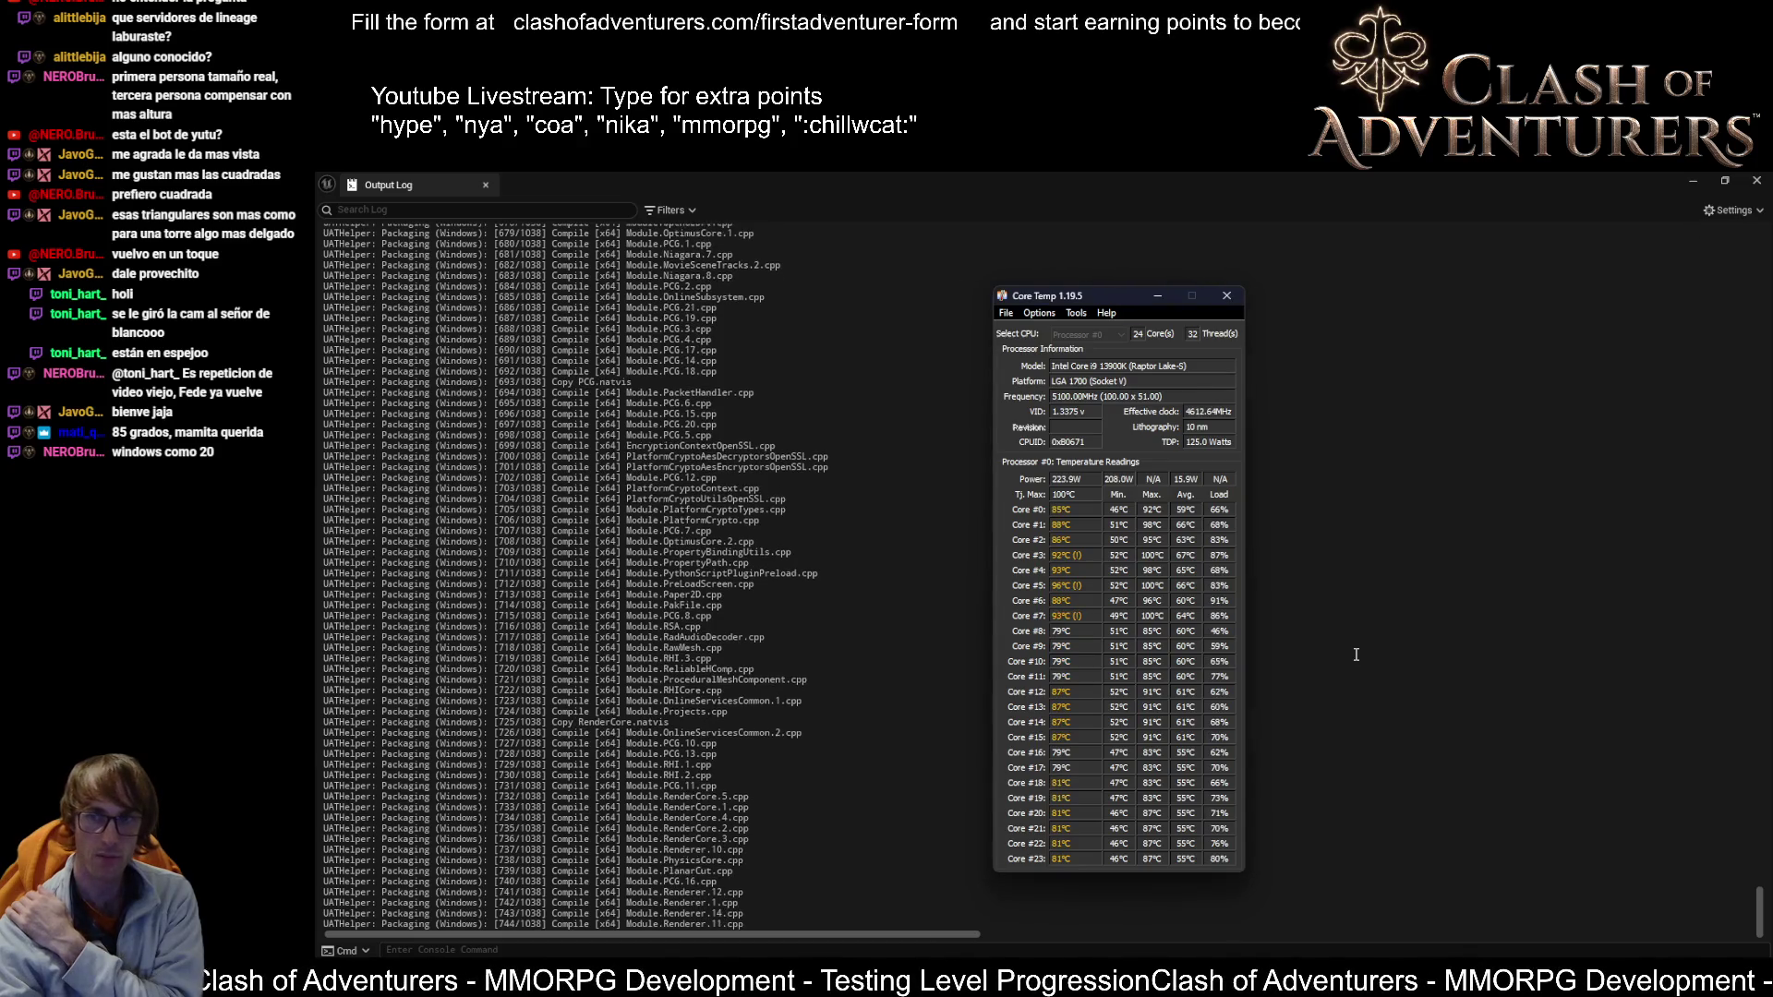
{"action": "key", "text": "alt+Tab"}
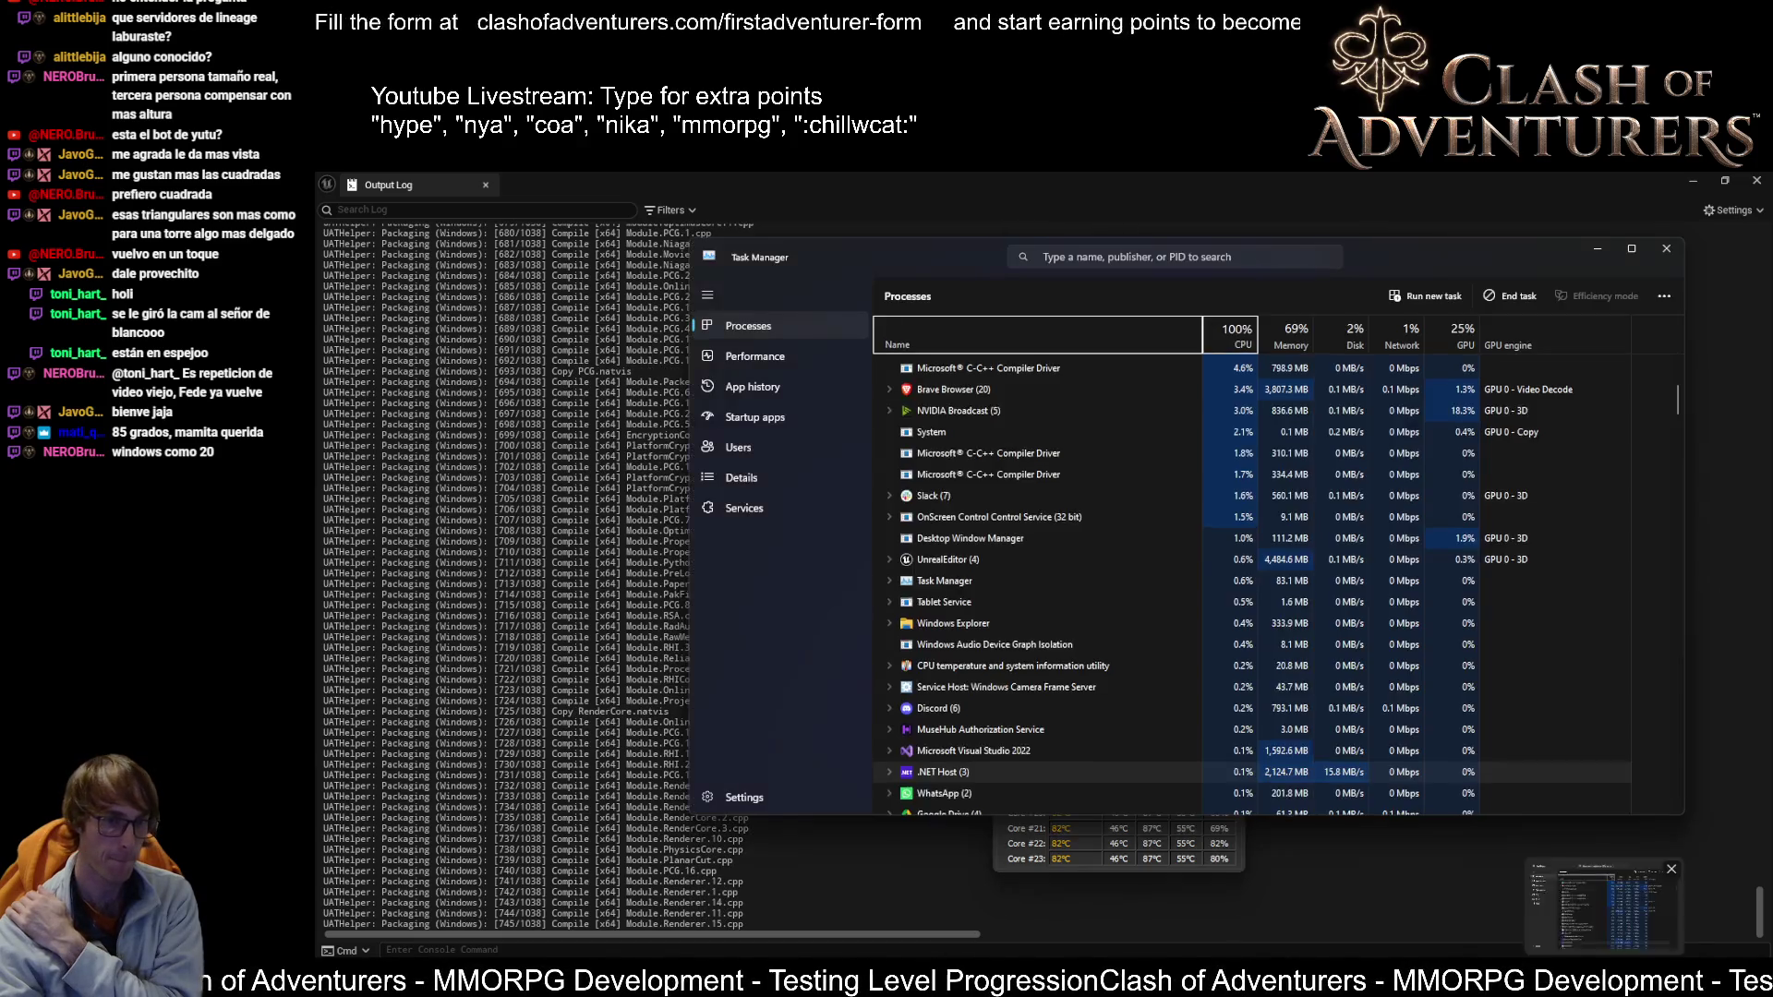
Step: Leave Task Manager and return to the Unreal packaging Output Log
{"action": "left_click", "coordinate": [1239, 170]}
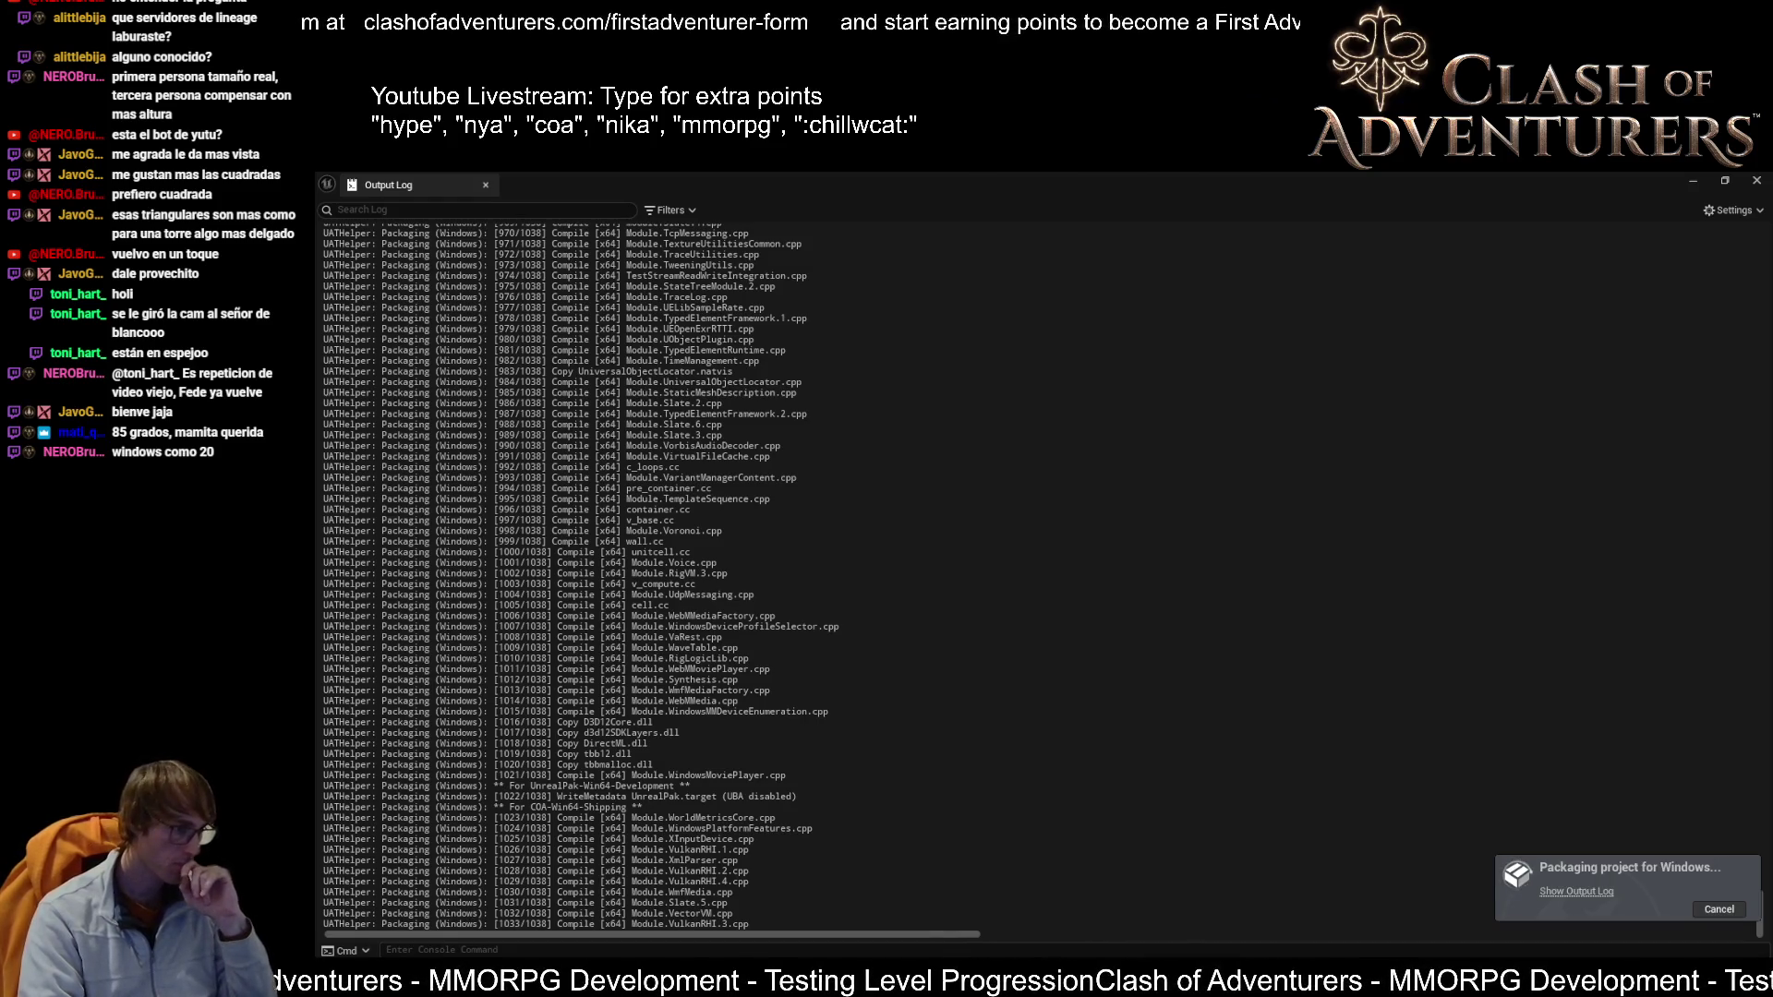
Step: Monitor the COA-Win64-Shipping compile at step 1033 of 1038 alongside Core Temp
{"action": "mouse_move", "coordinate": [568, 983]}
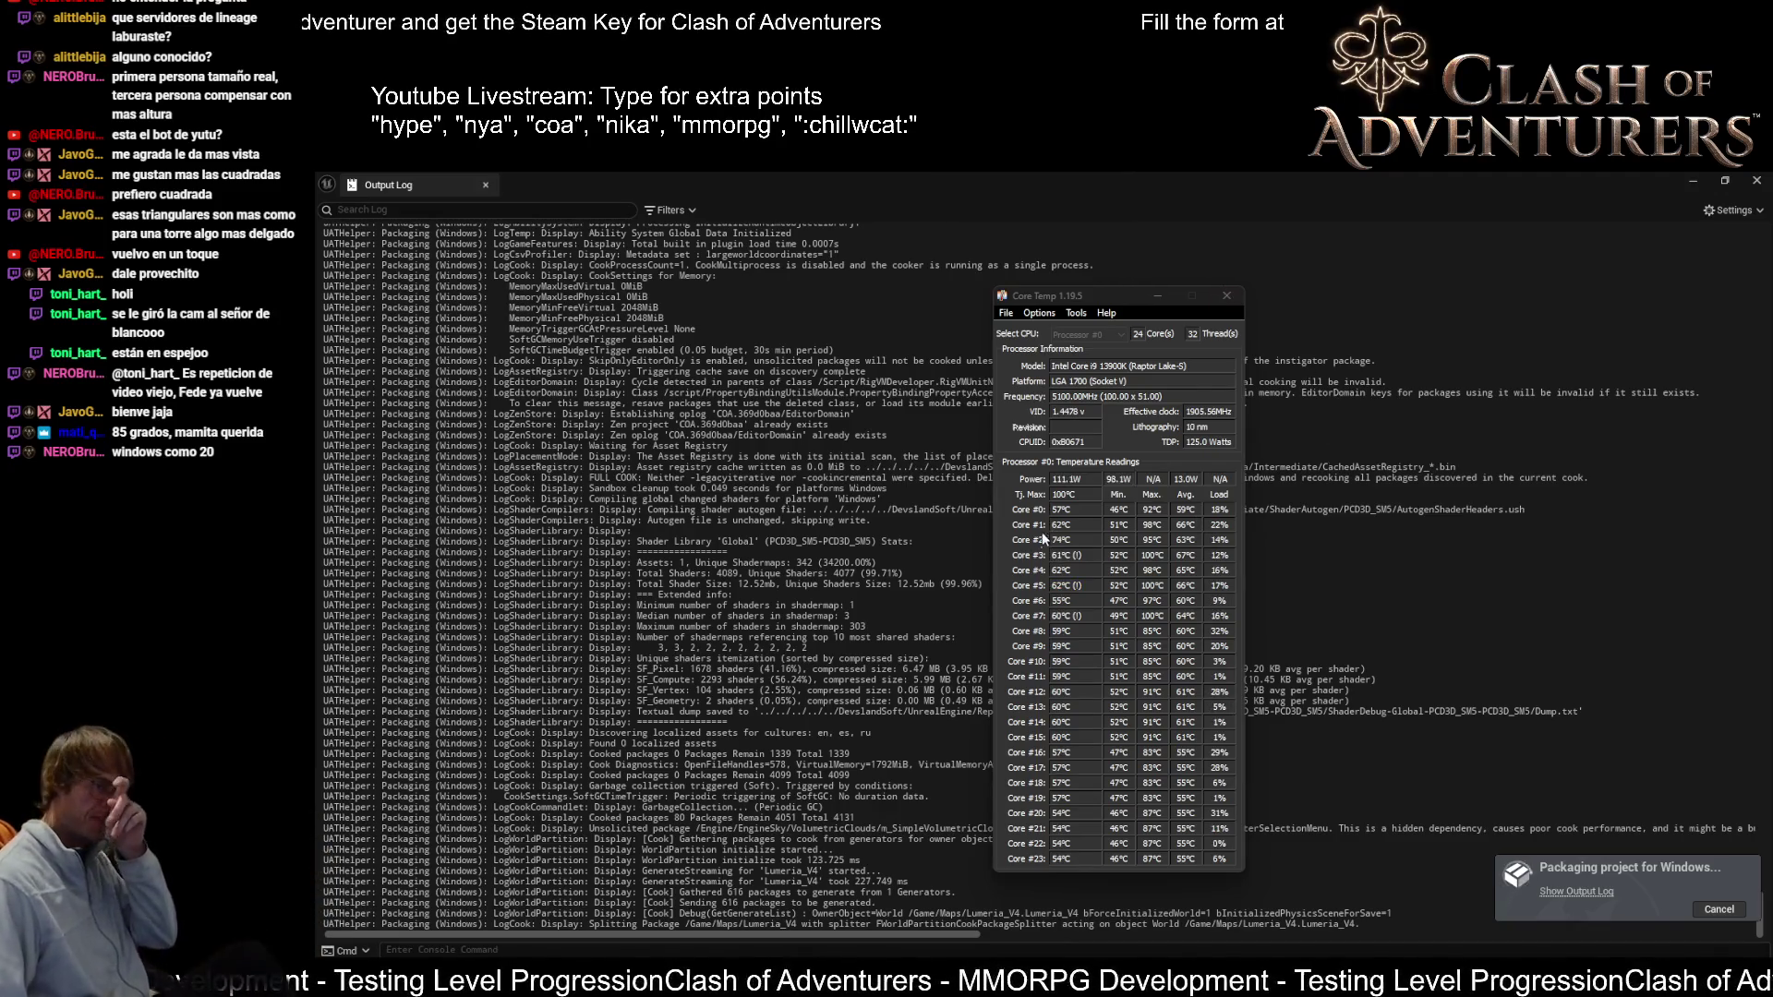
{"action": "left_click", "coordinate": [922, 176]}
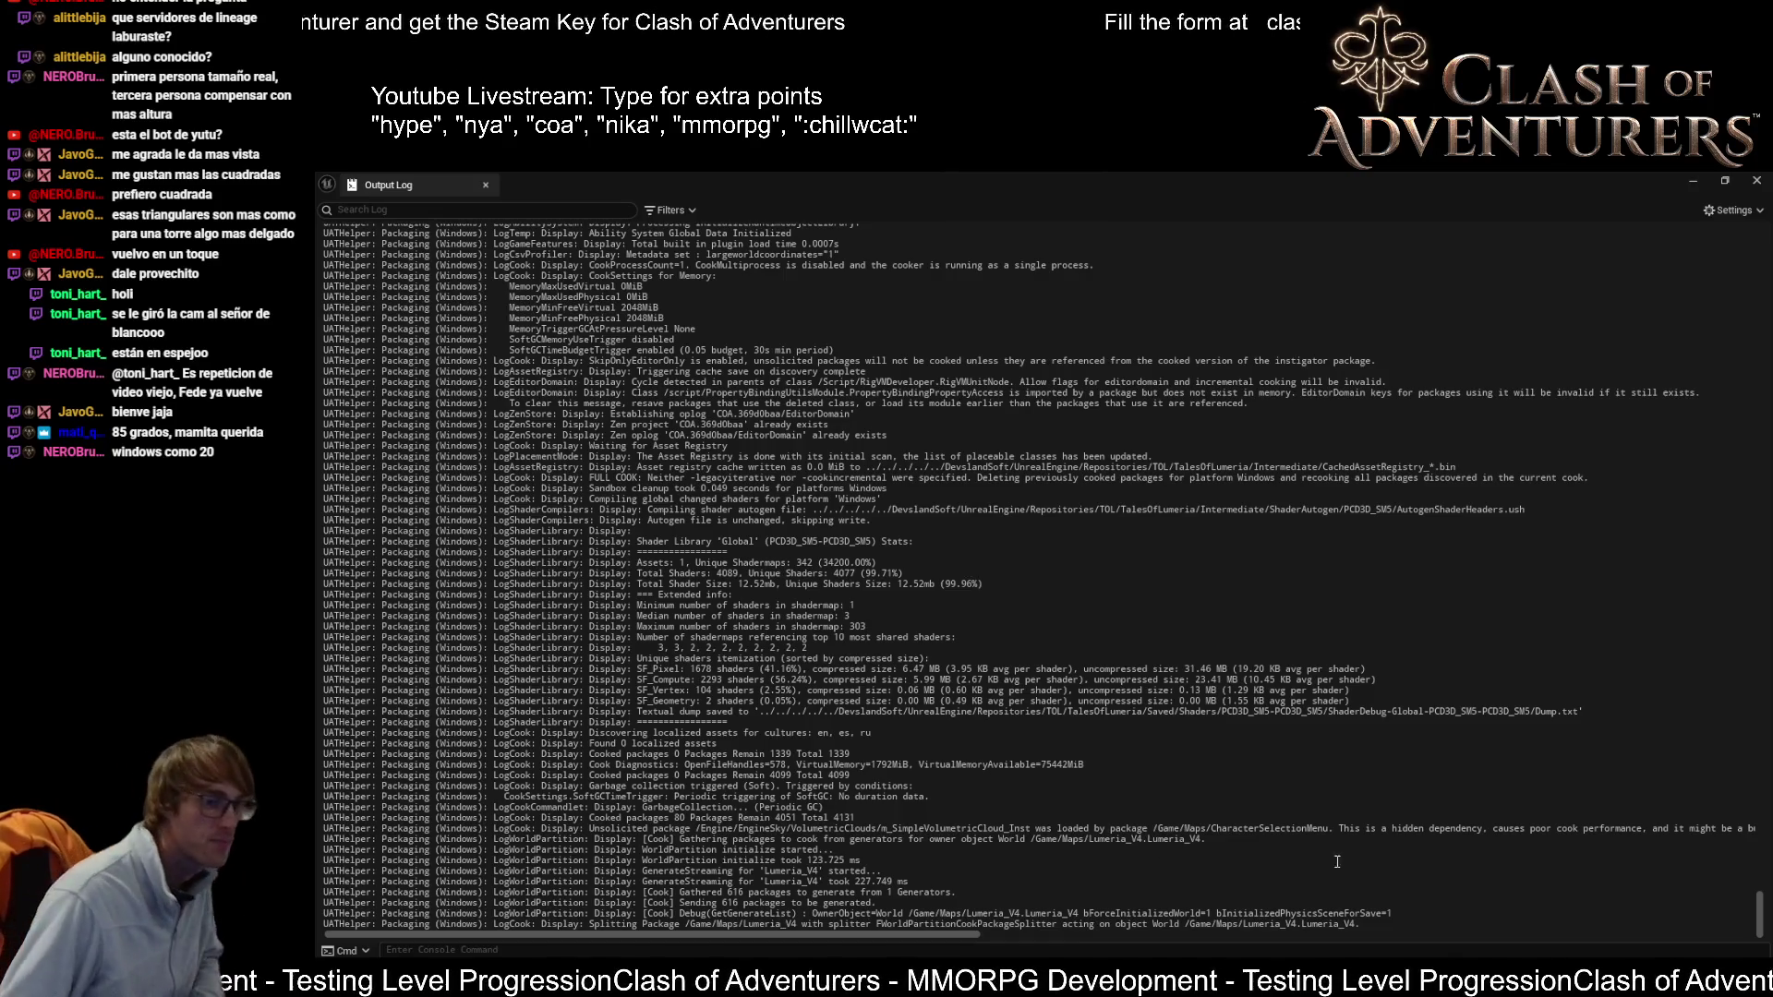
{"action": "key", "text": "alt+Tab"}
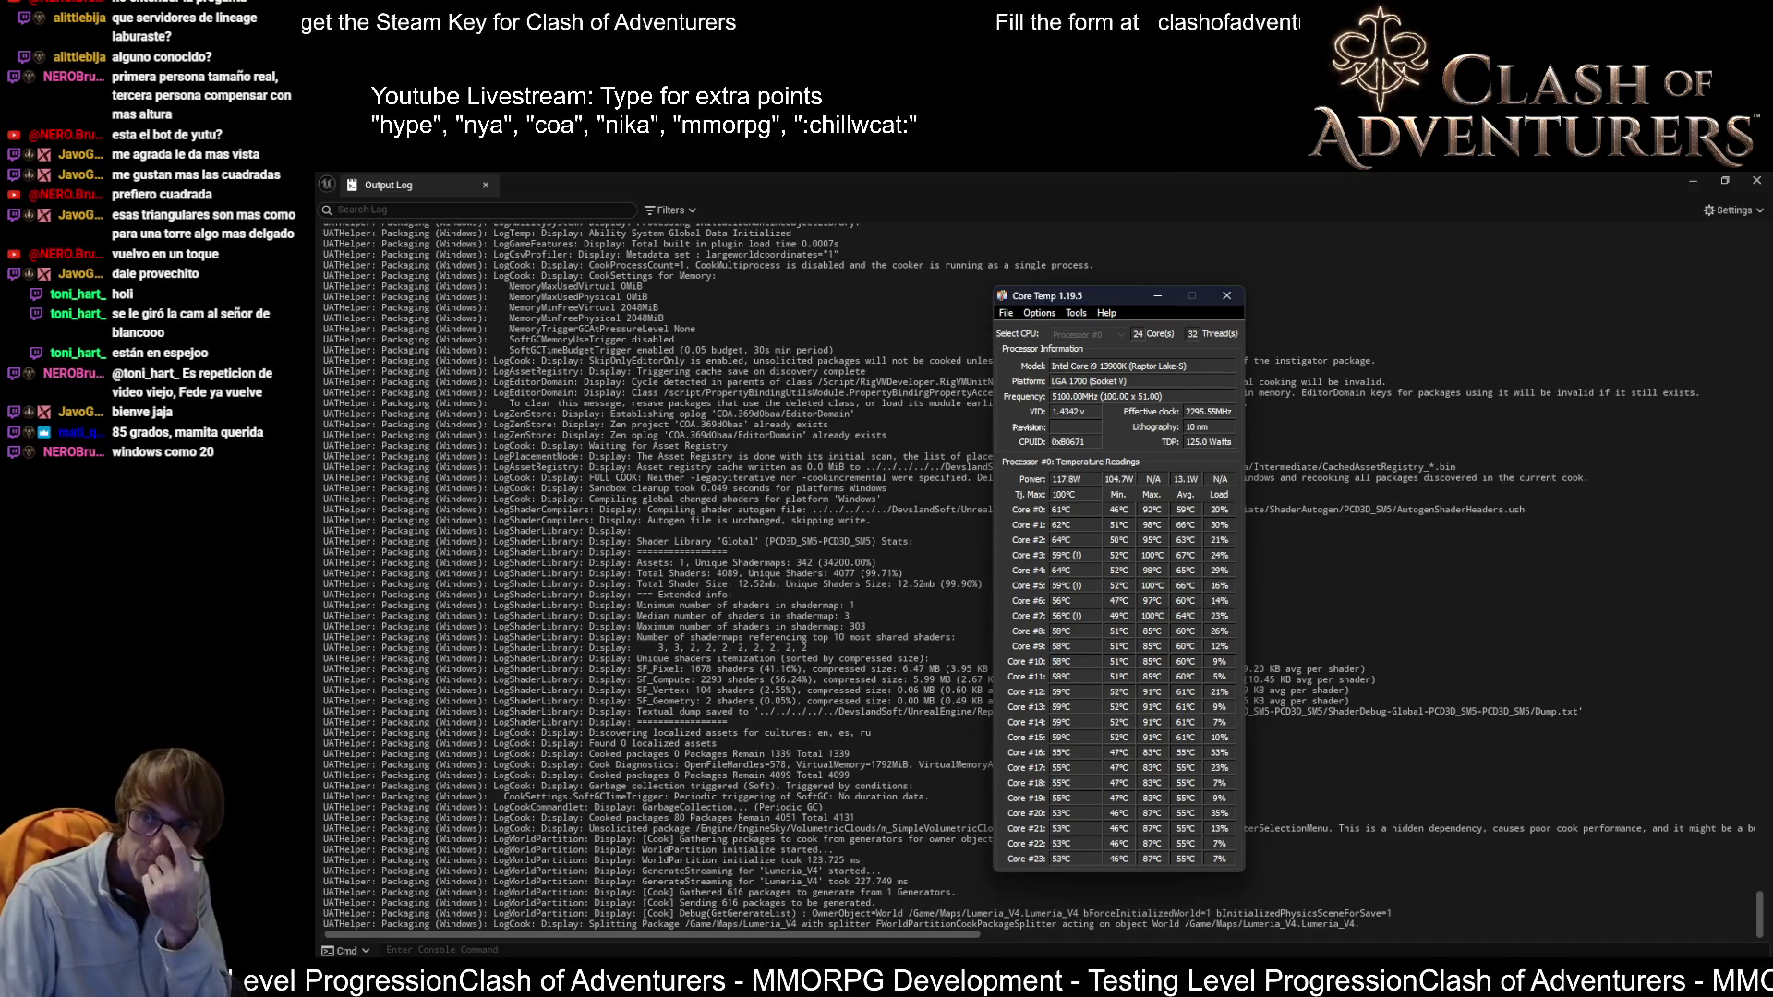
{"action": "left_click", "coordinate": [750, 529]}
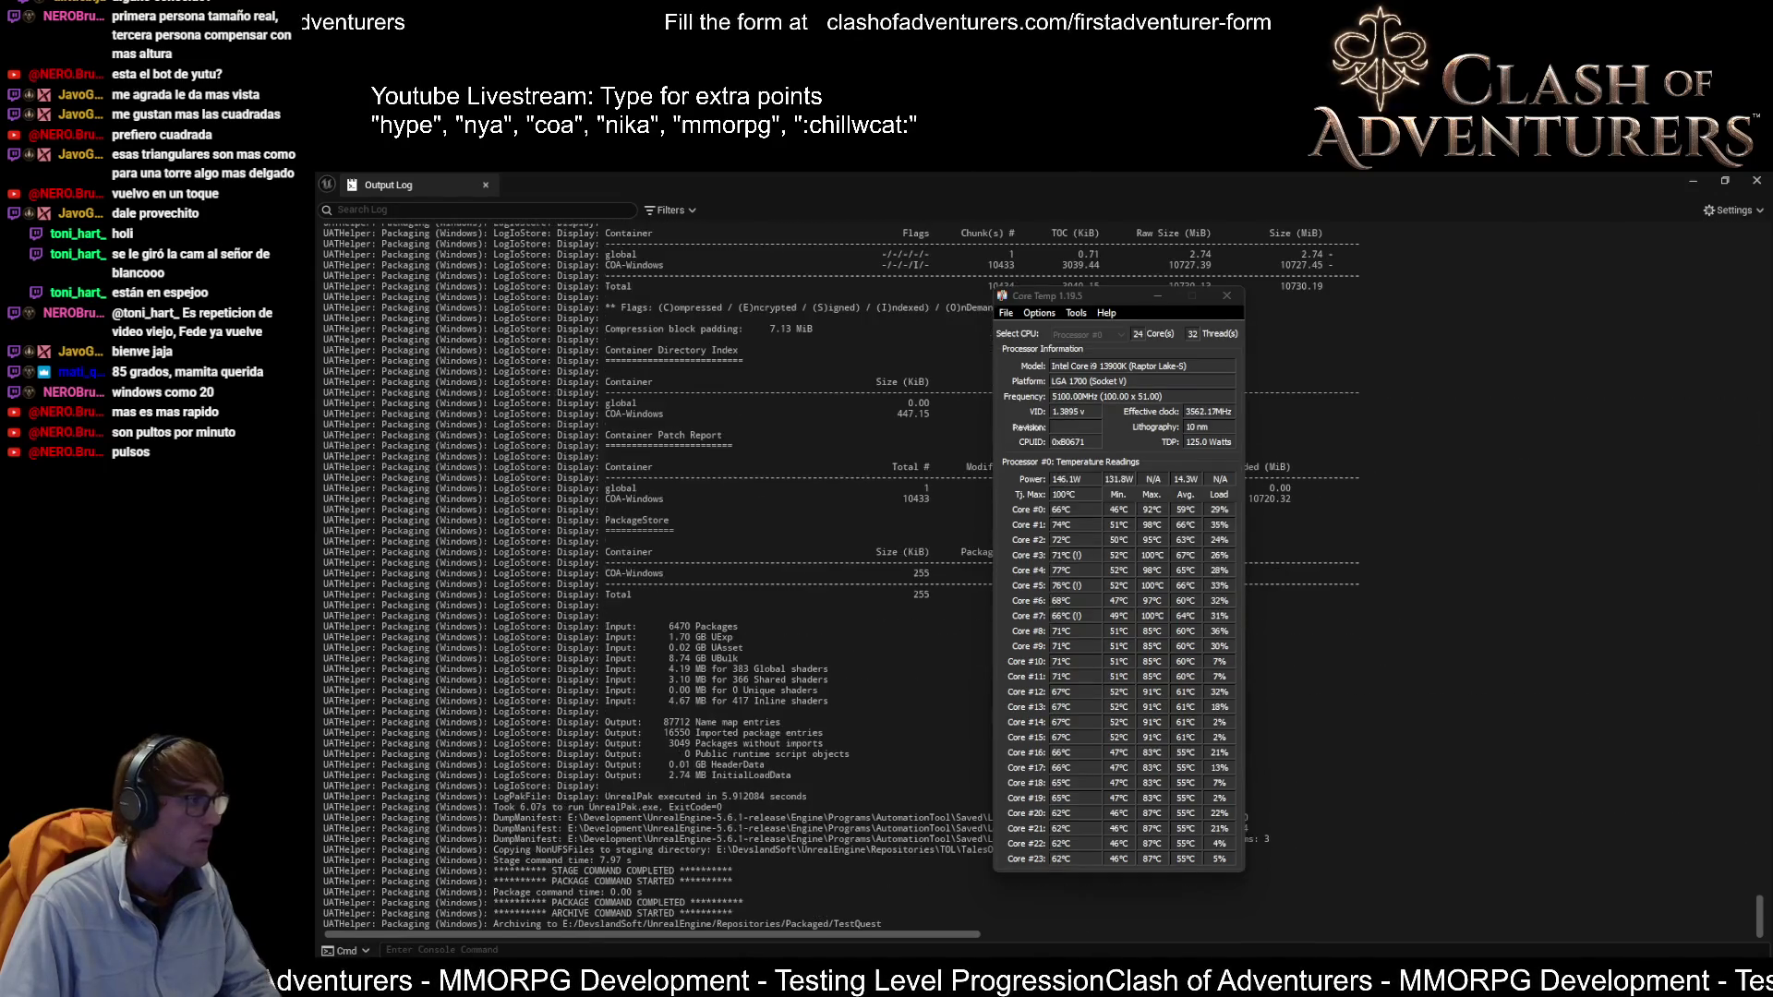
Step: Bring the finished packaging log forward, then close the Output Log and Unreal Editor
{"action": "left_click", "coordinate": [874, 175]}
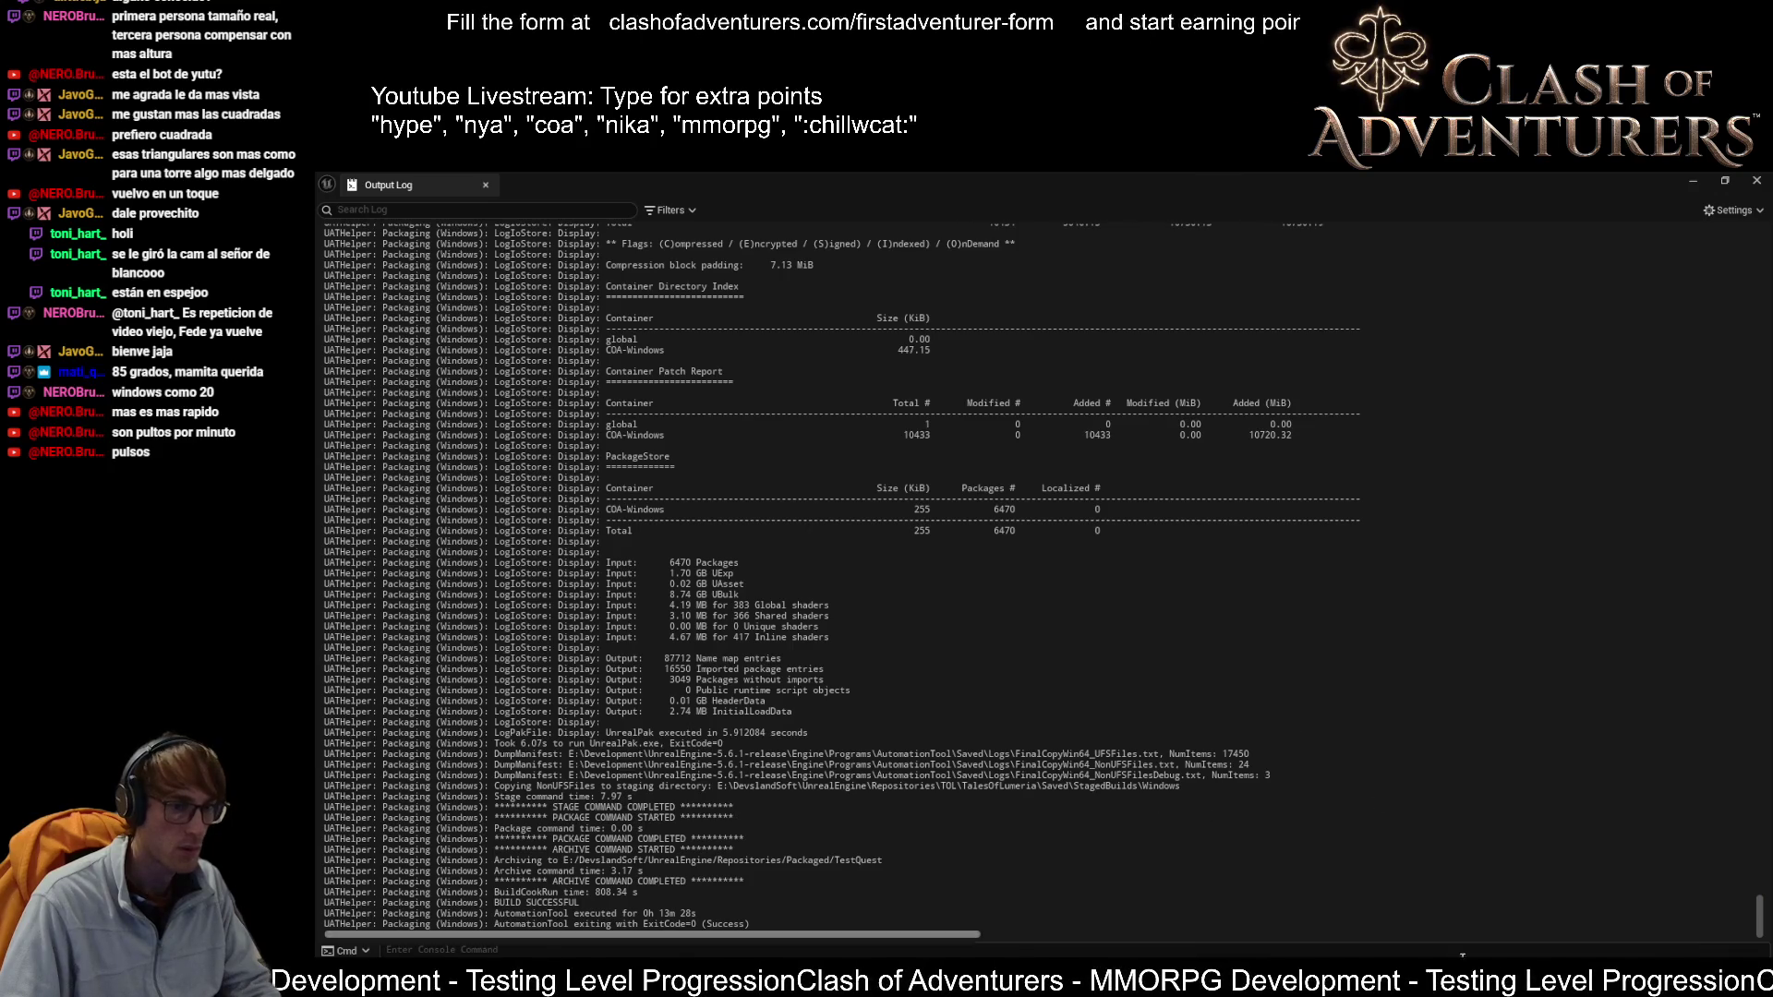
{"action": "left_click", "coordinate": [1758, 184]}
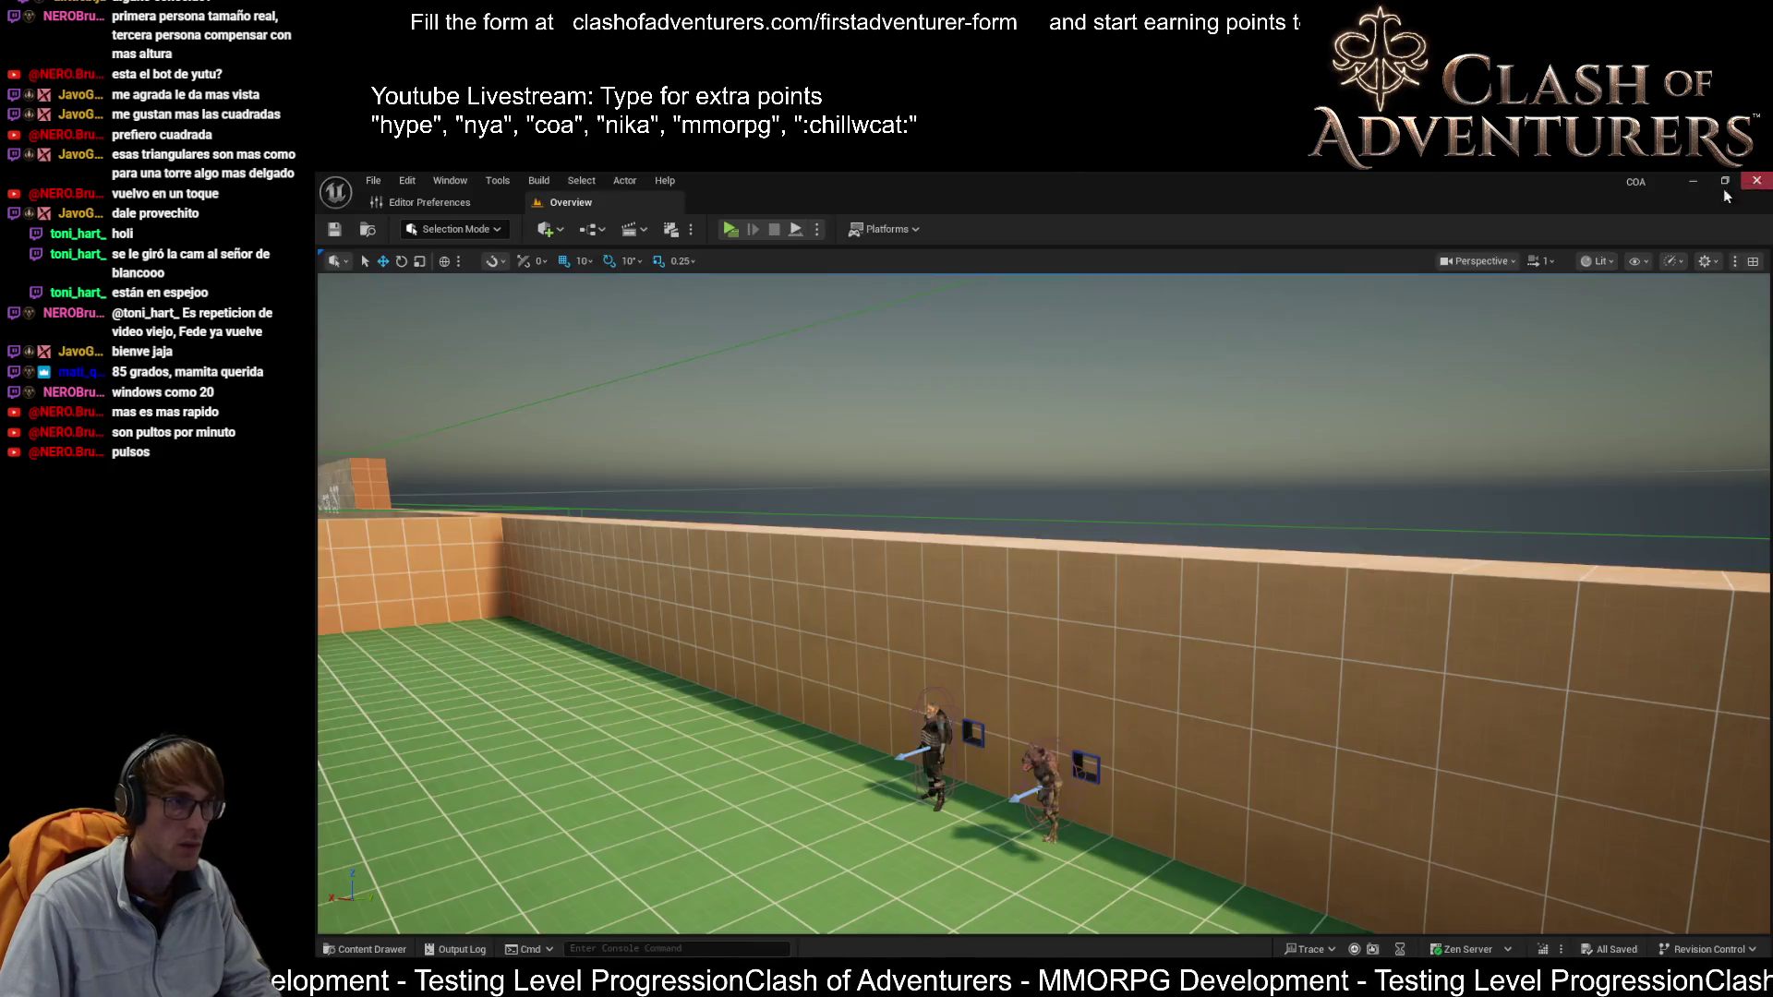
{"action": "left_click", "coordinate": [1757, 184]}
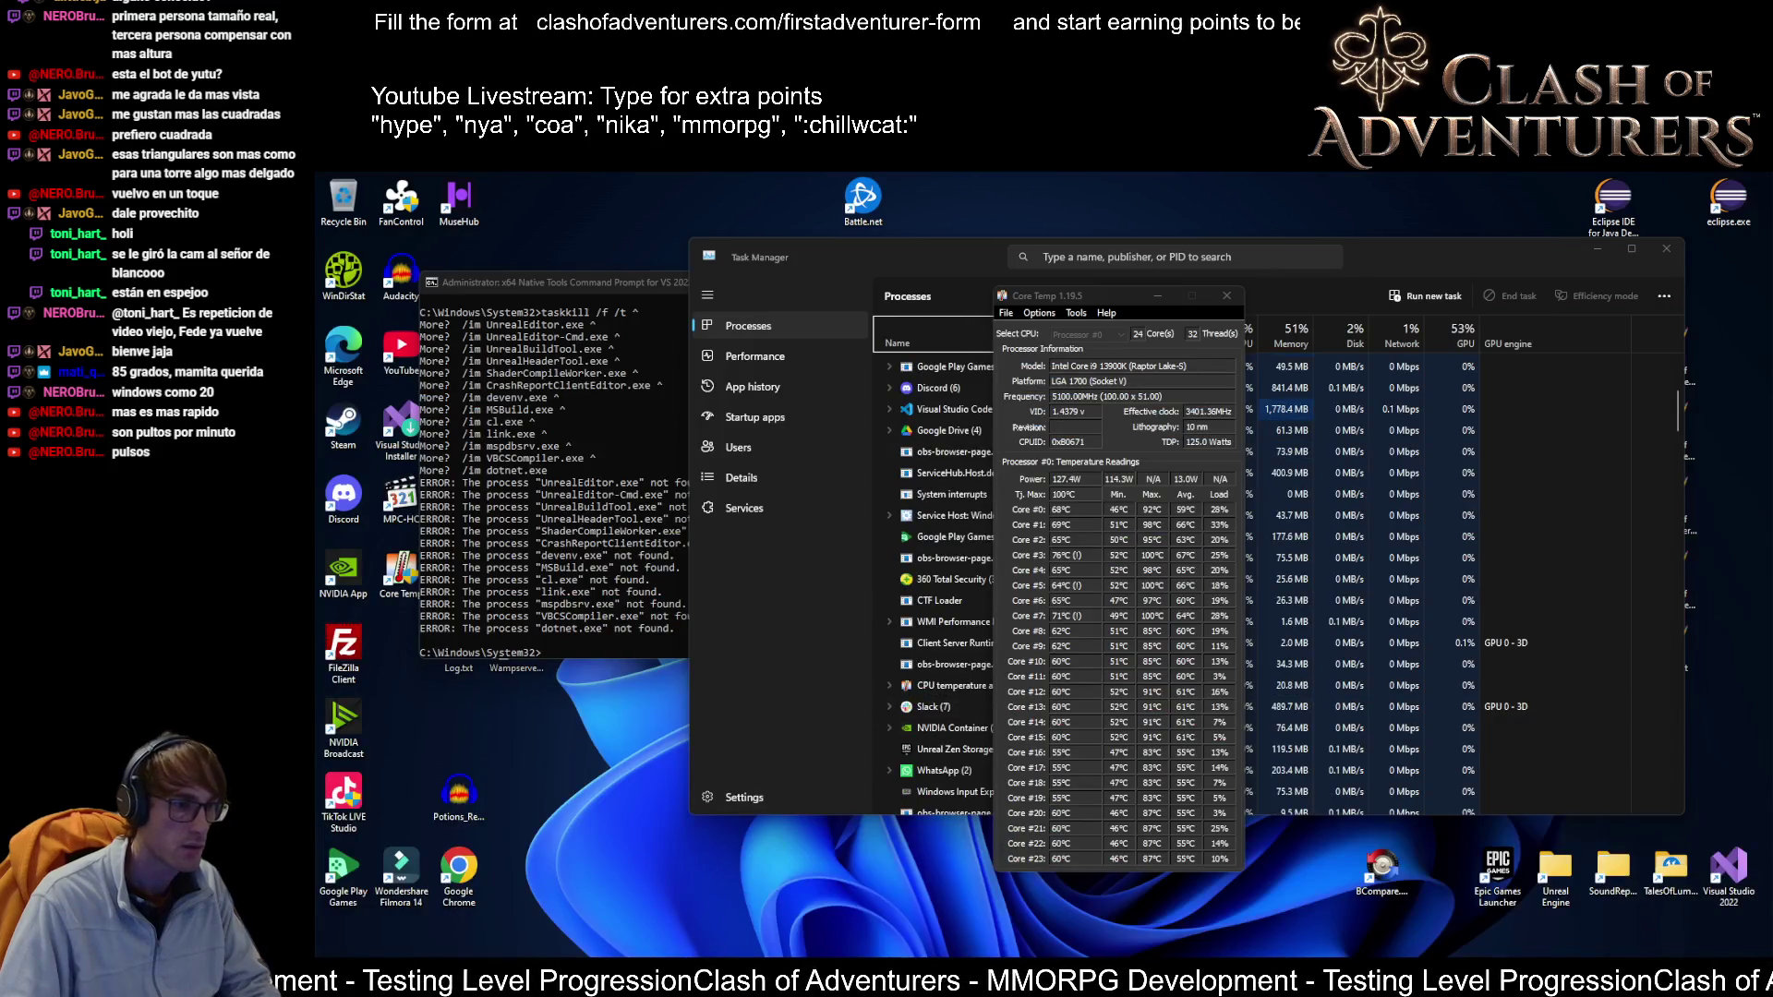
Step: Run BuildServer.bat from the TalesOfLumeria folder and move its console window to the right
{"action": "double_click", "coordinate": [1645, 885]}
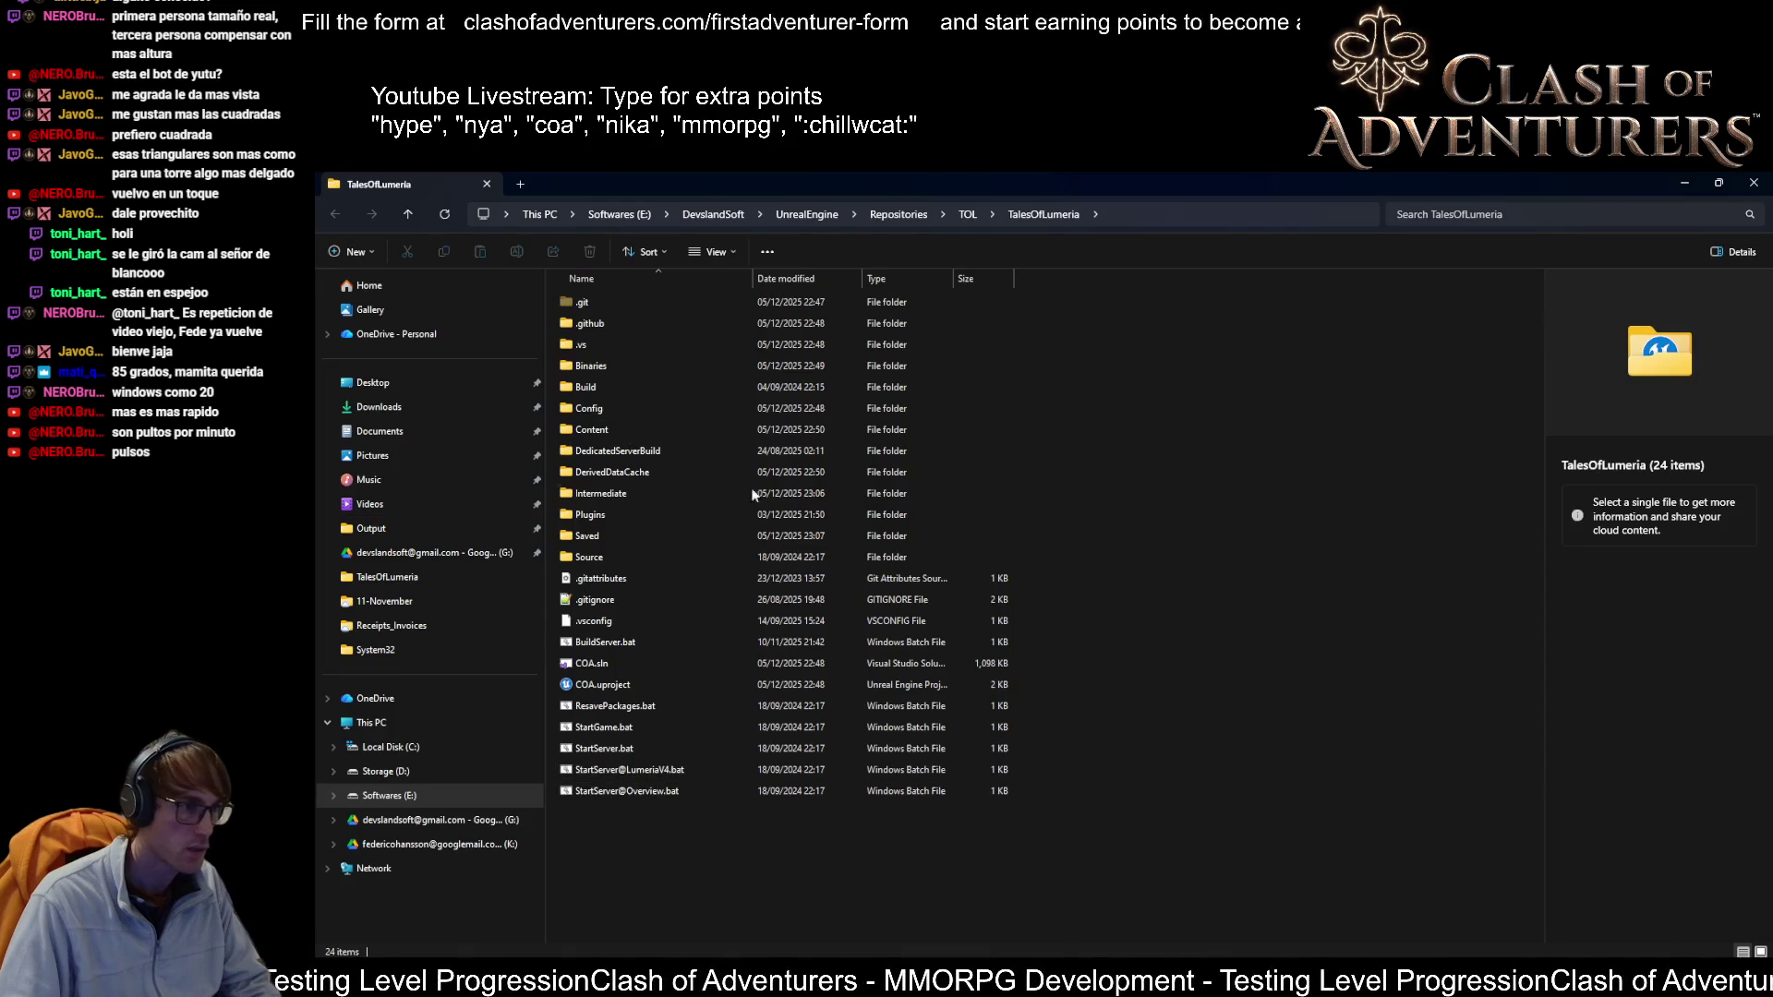
{"action": "left_click", "coordinate": [617, 646]}
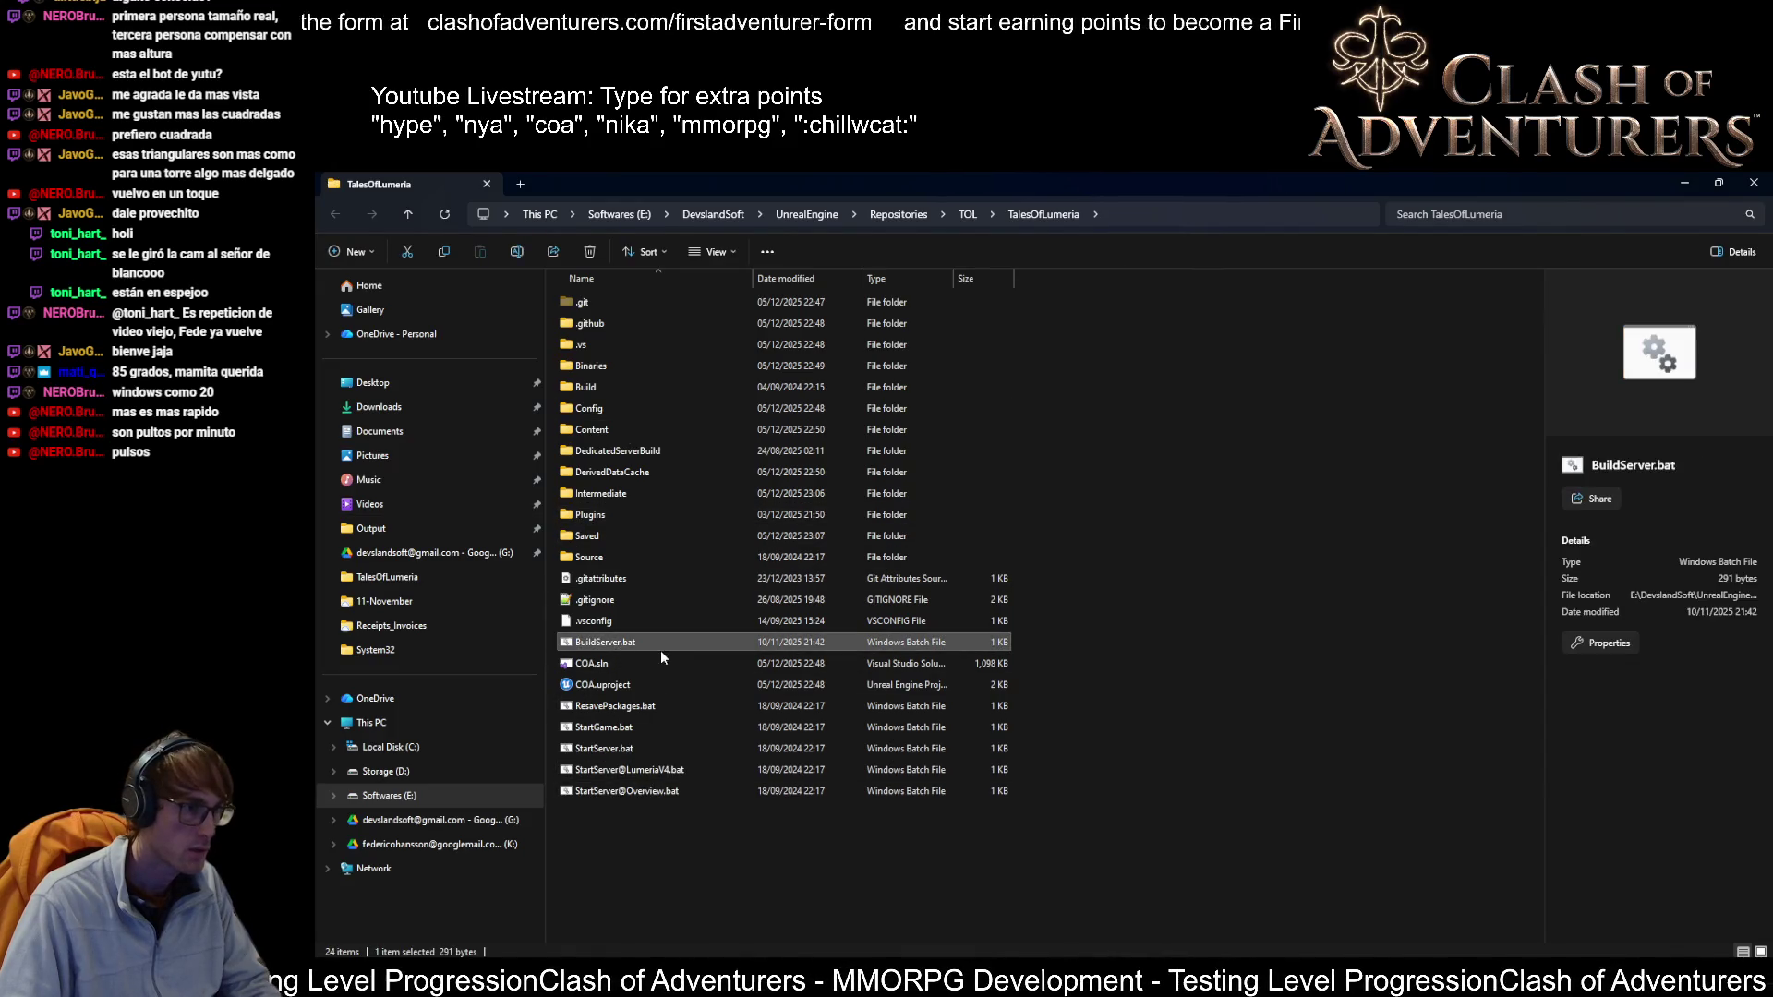
{"action": "double_click", "coordinate": [652, 645]}
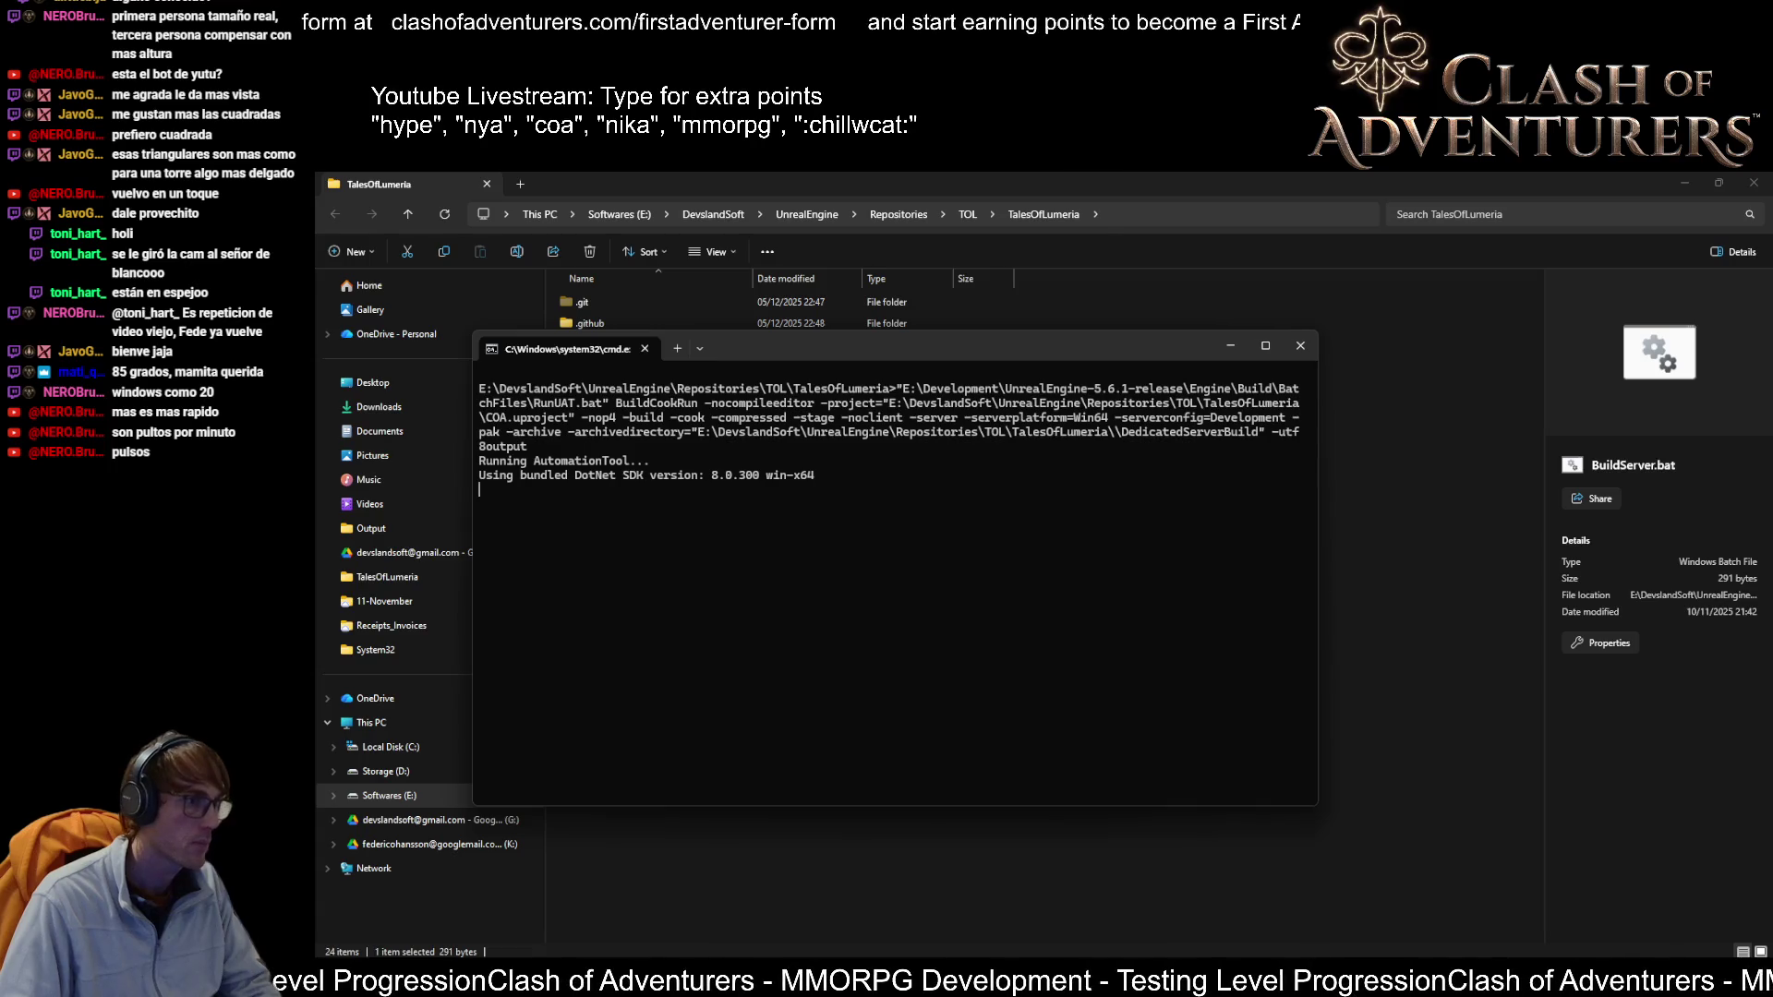
{"action": "left_click_drag", "start_coordinate": [916, 347], "coordinate": [1122, 313]}
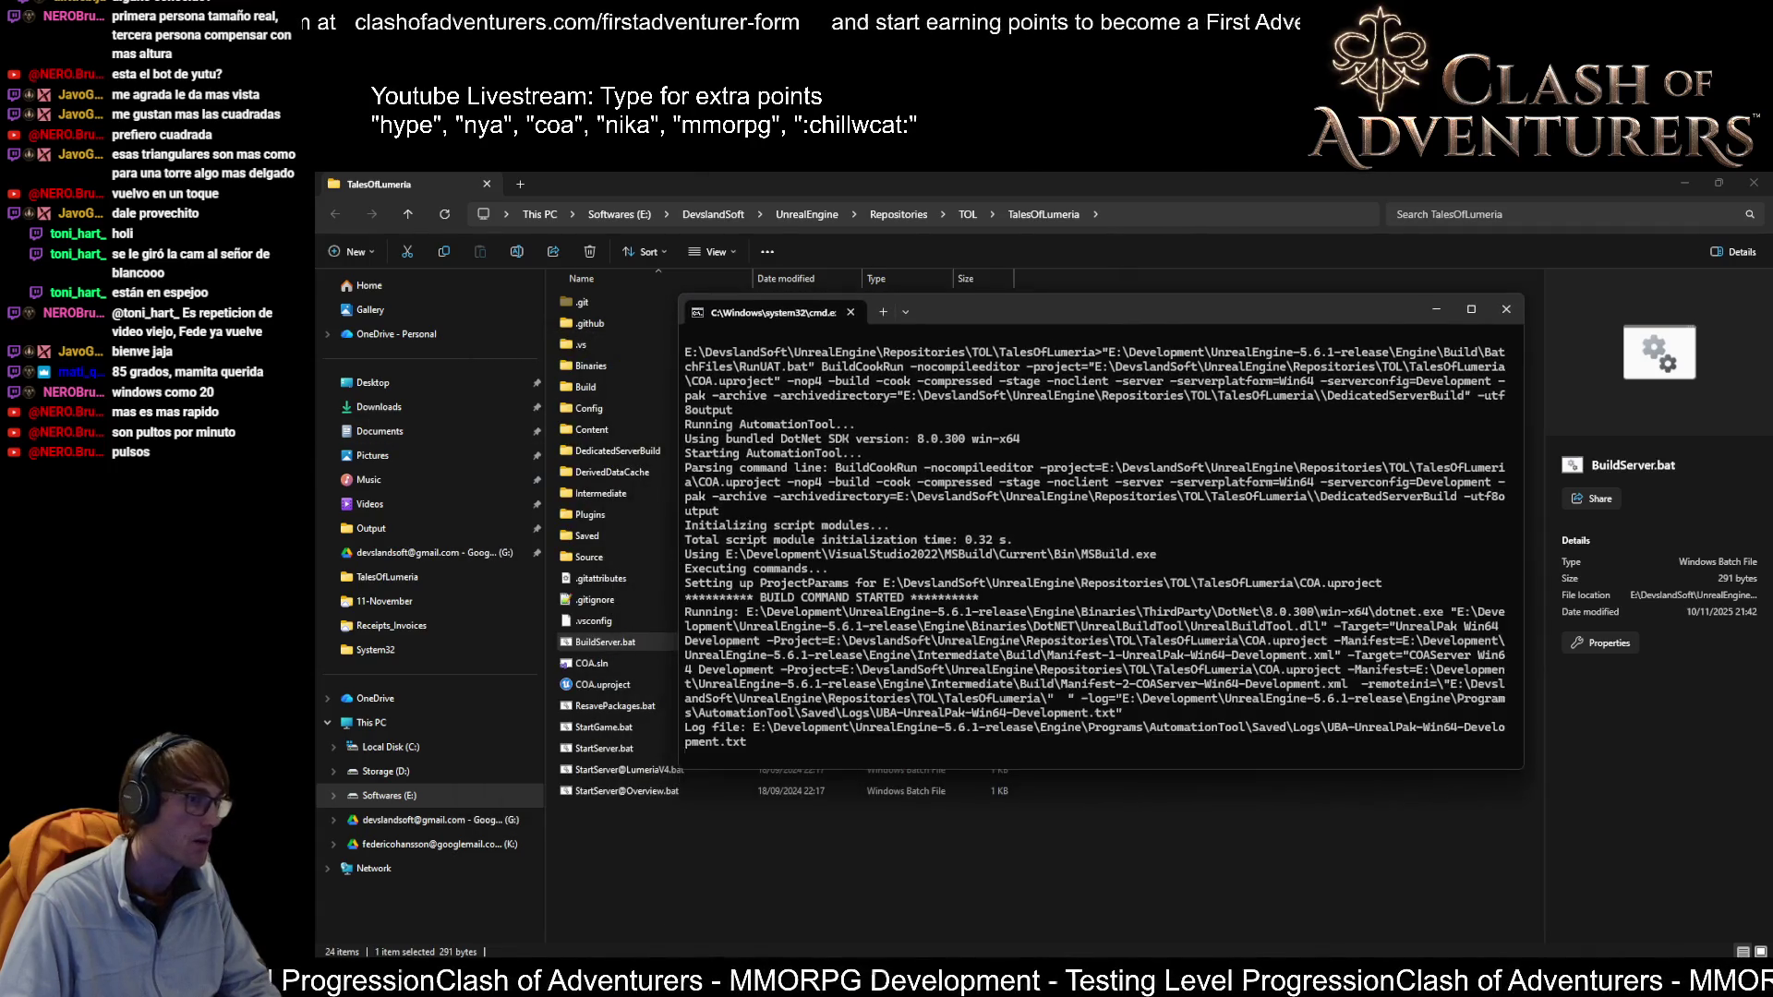
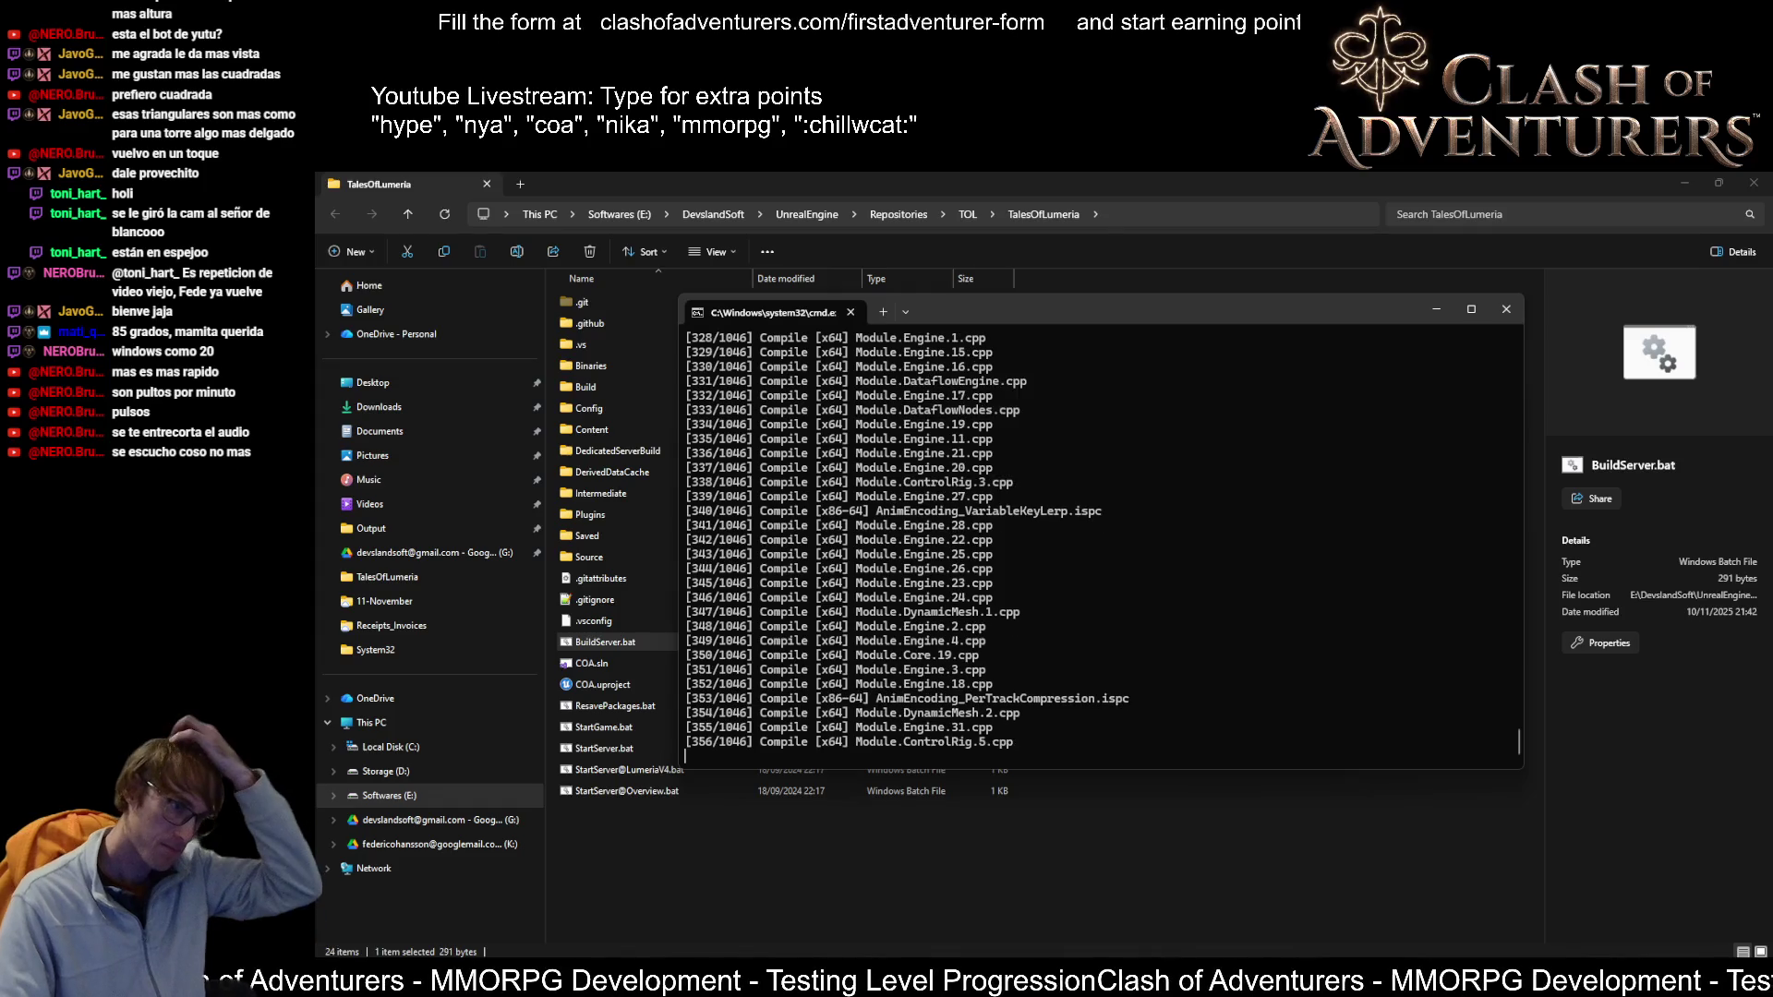
Step: Move the build window left and bring up Task Manager showing compiler processes at 100% CPU
{"action": "key", "text": "alt+Tab"}
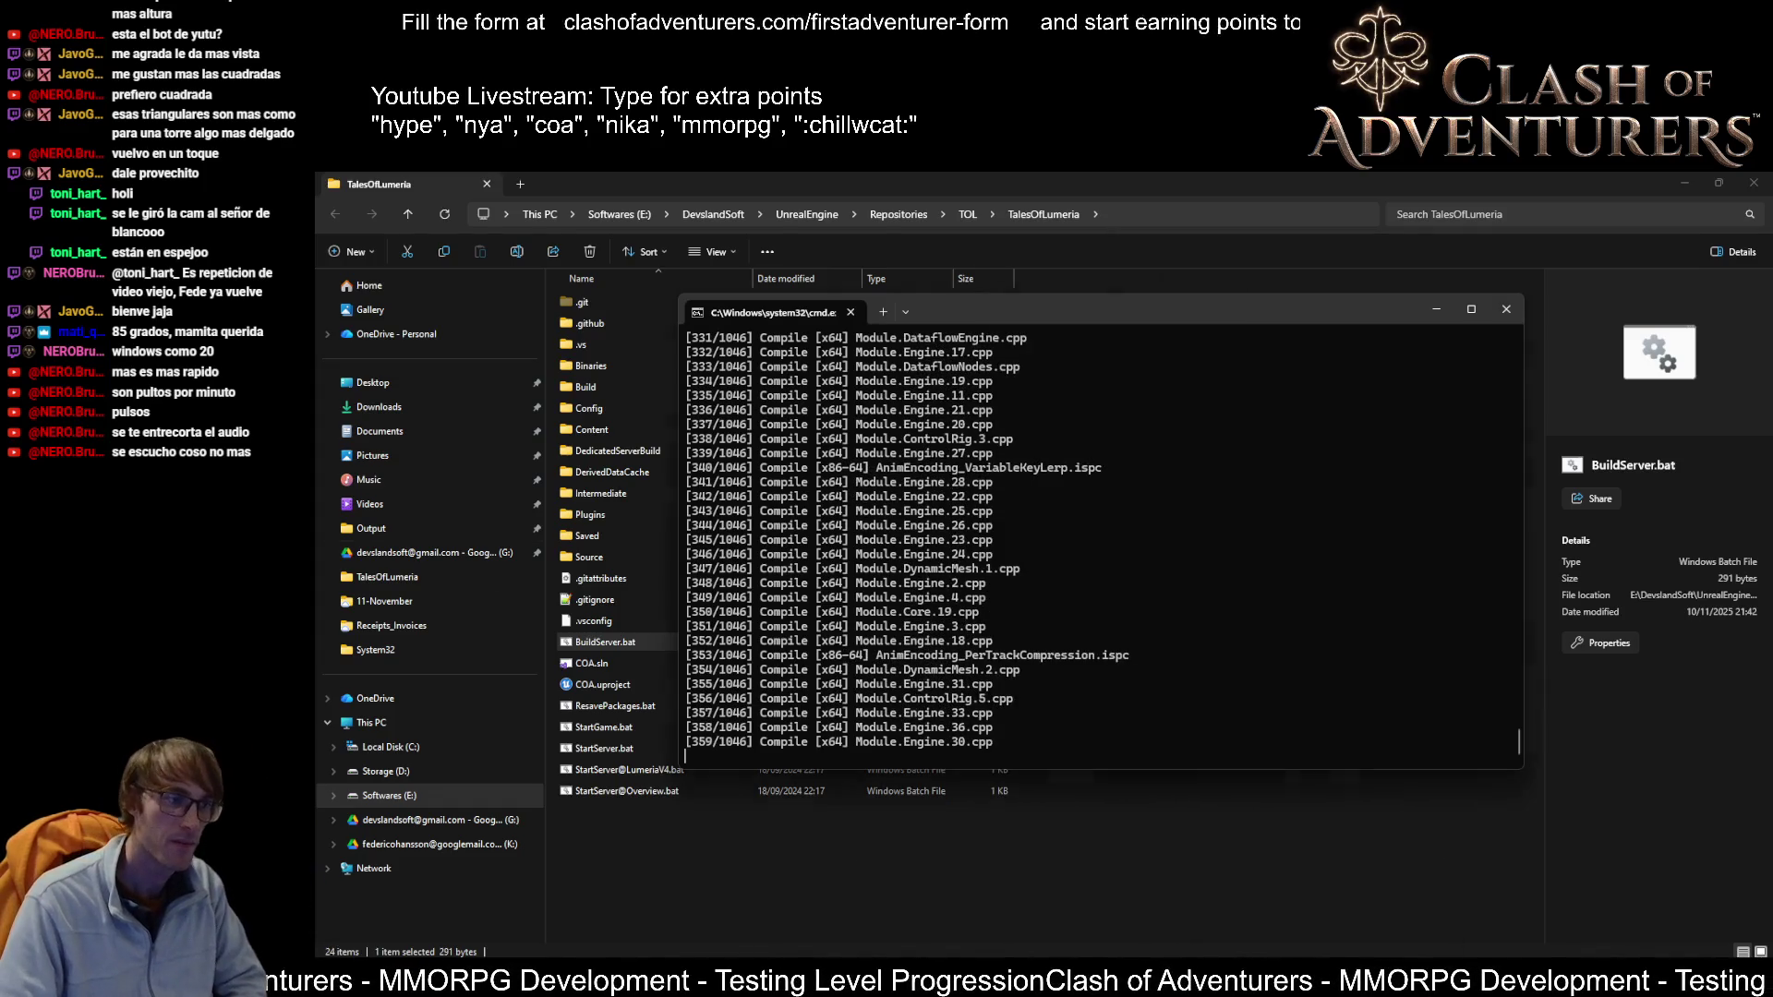
{"action": "mouse_move", "coordinate": [1349, 981]}
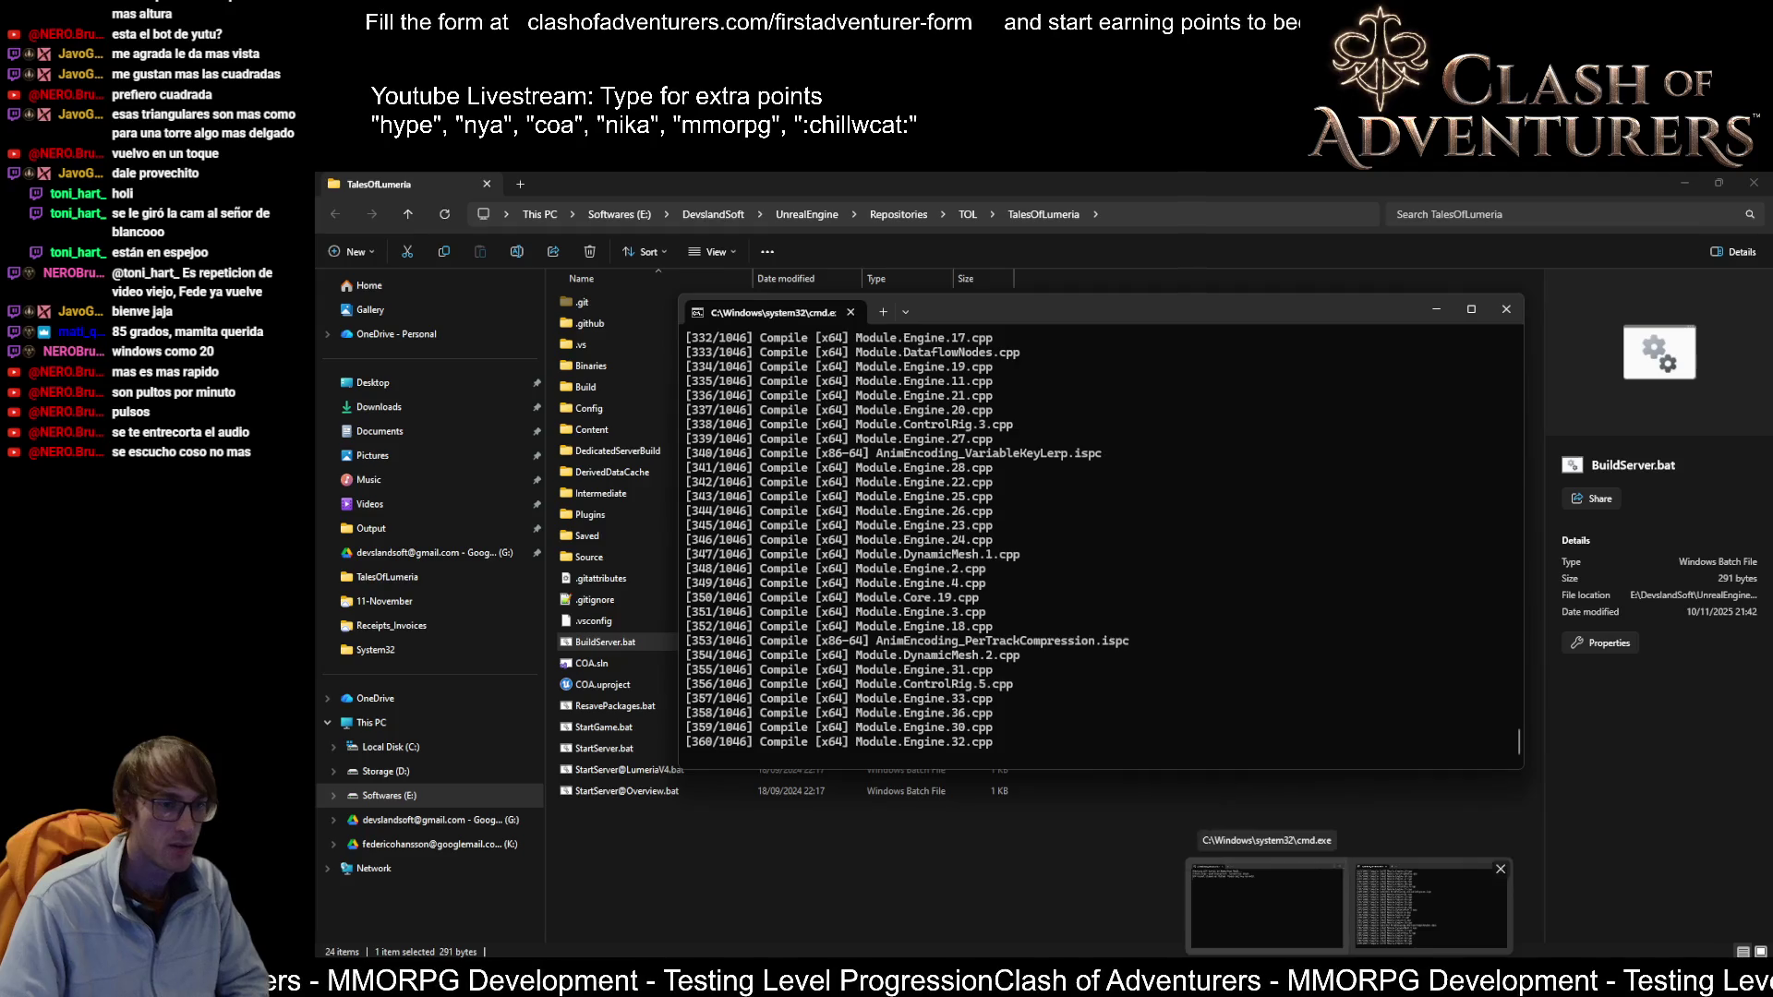
{"action": "left_click_drag", "start_coordinate": [1124, 301], "coordinate": [1017, 302]}
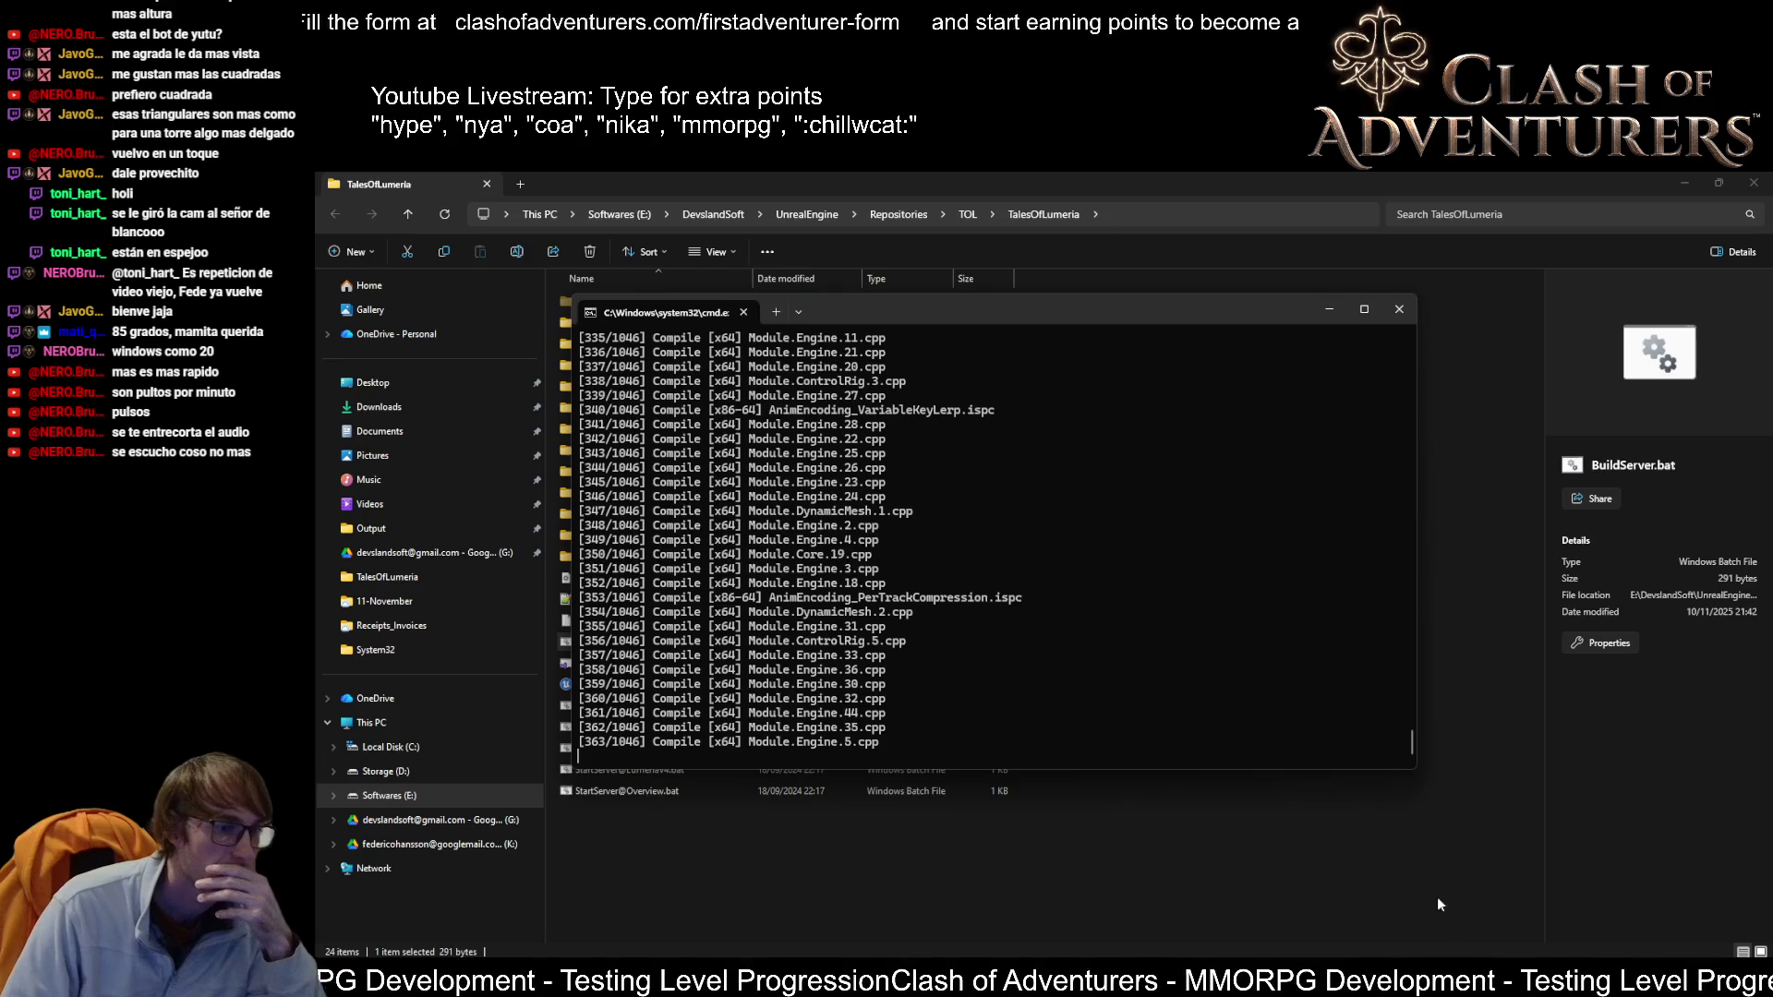
{"action": "left_click", "coordinate": [1598, 979]}
{"action": "right_click", "coordinate": [1599, 979]}
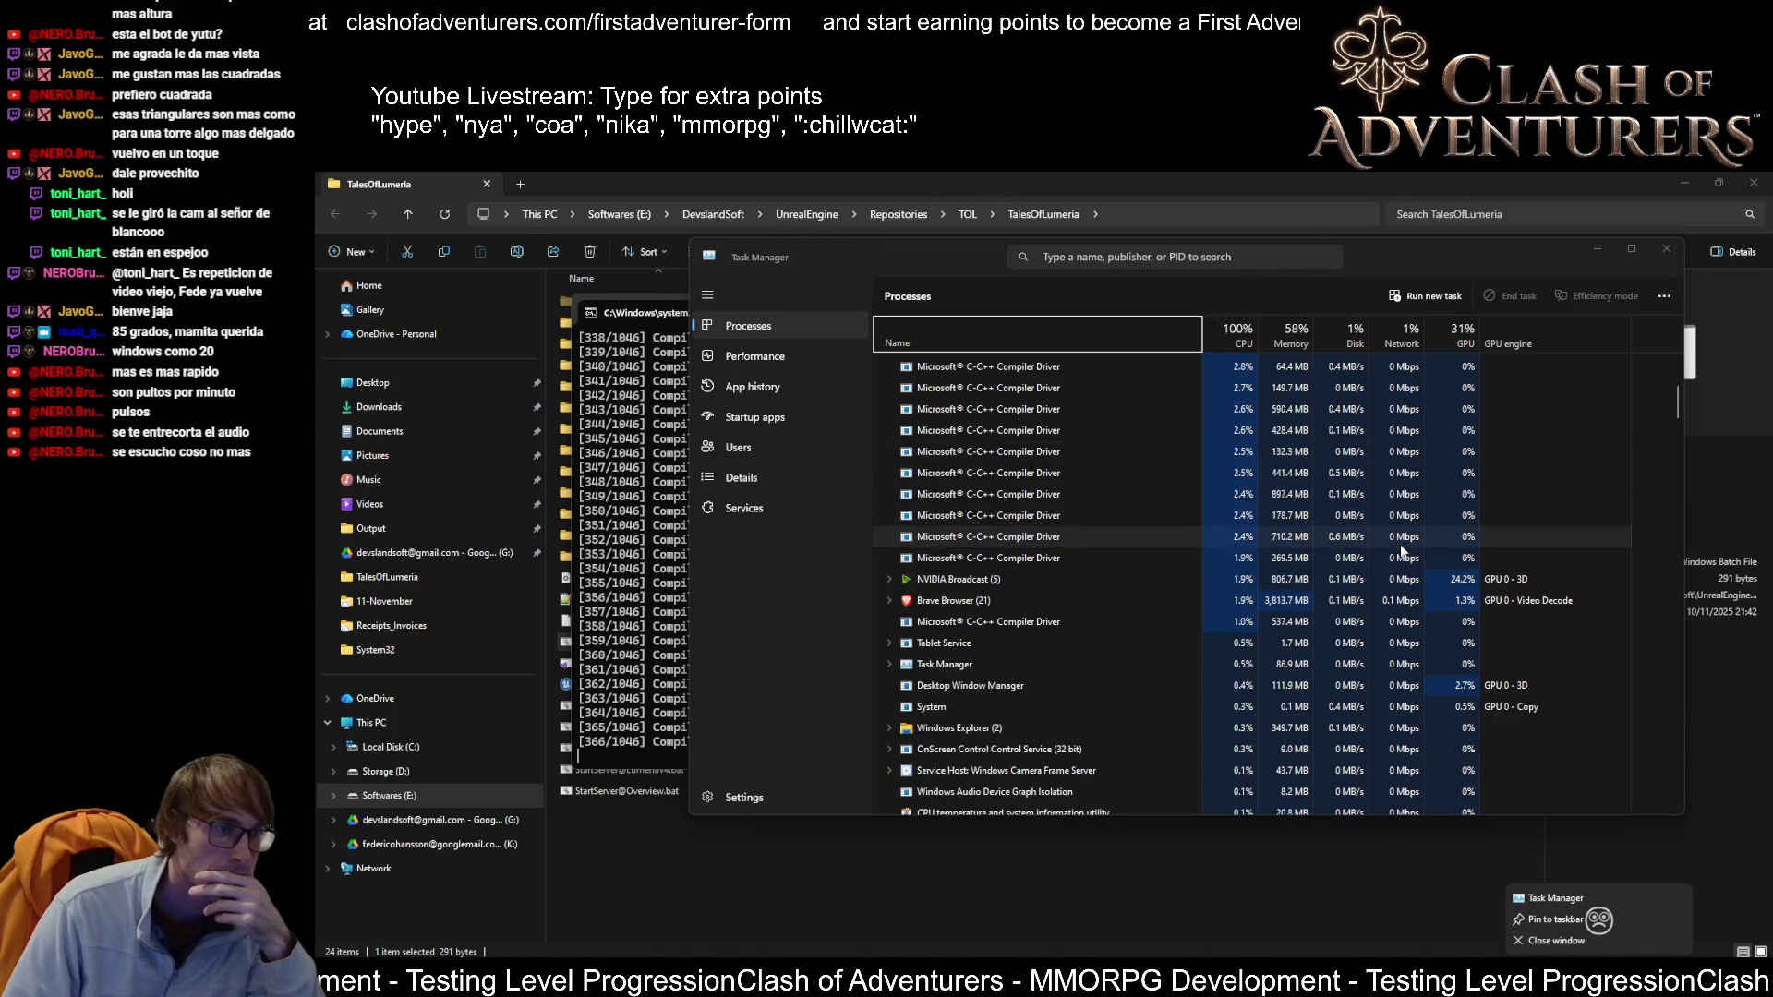
{"action": "key", "text": "Escape"}
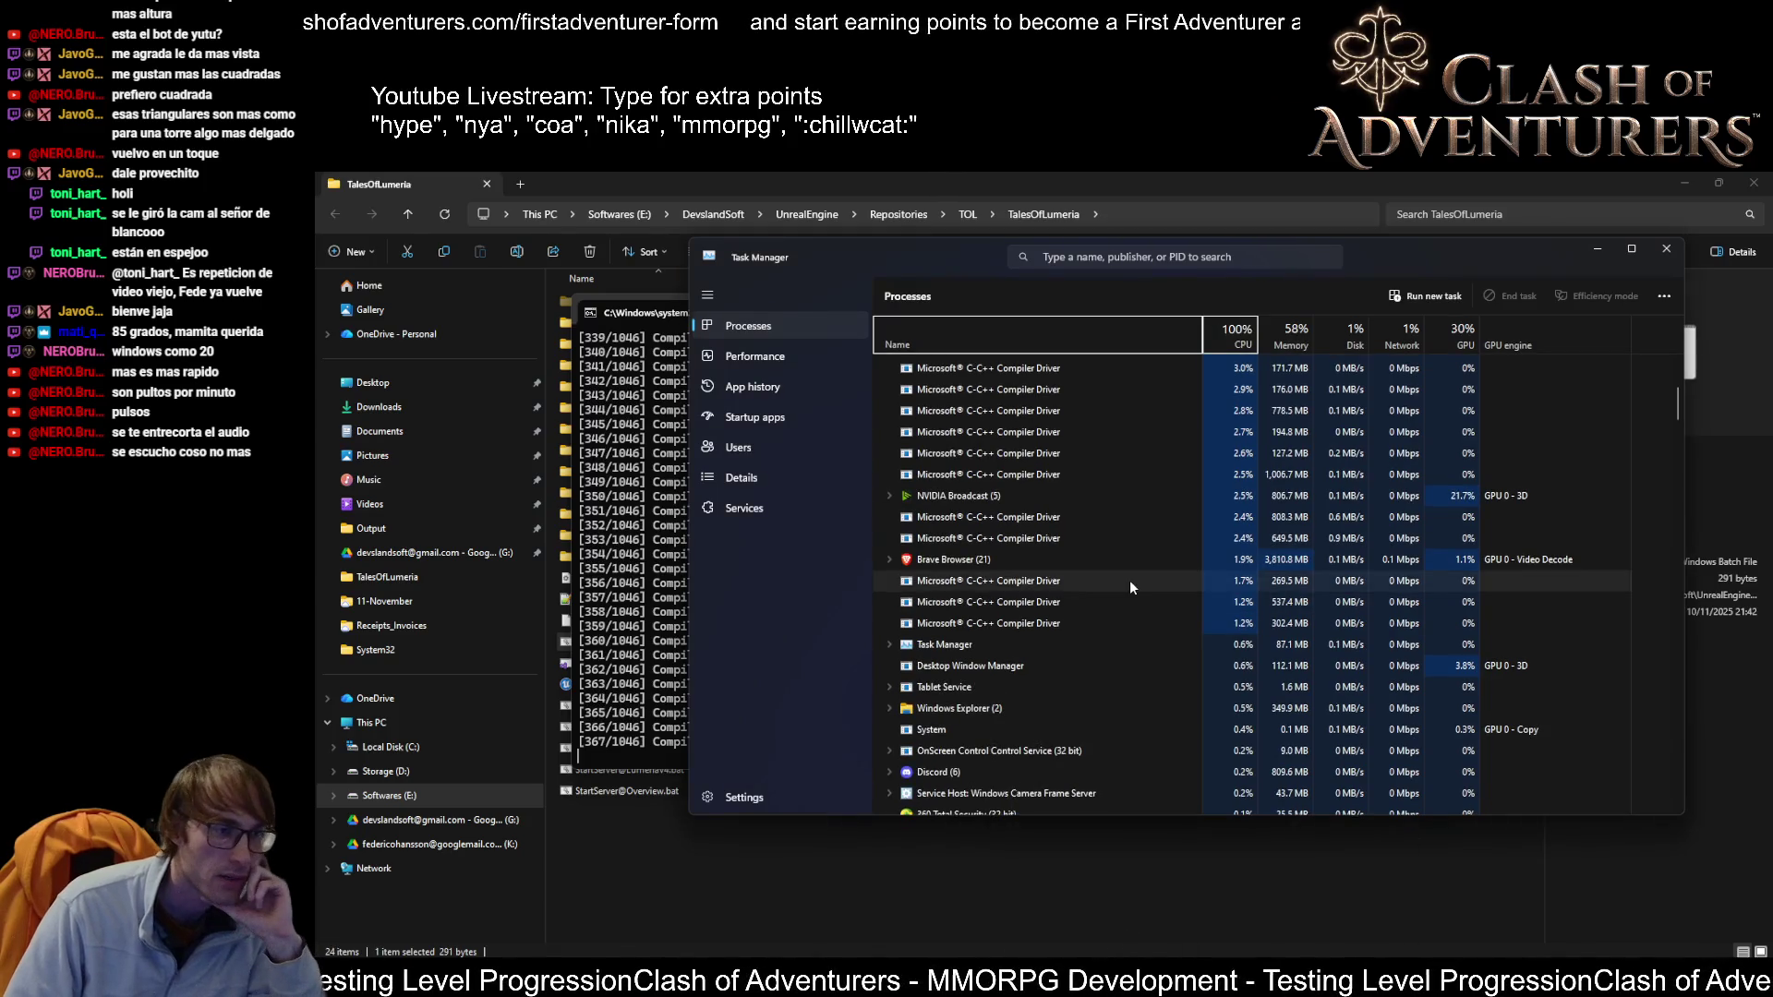
{"action": "left_click", "coordinate": [1089, 262]}
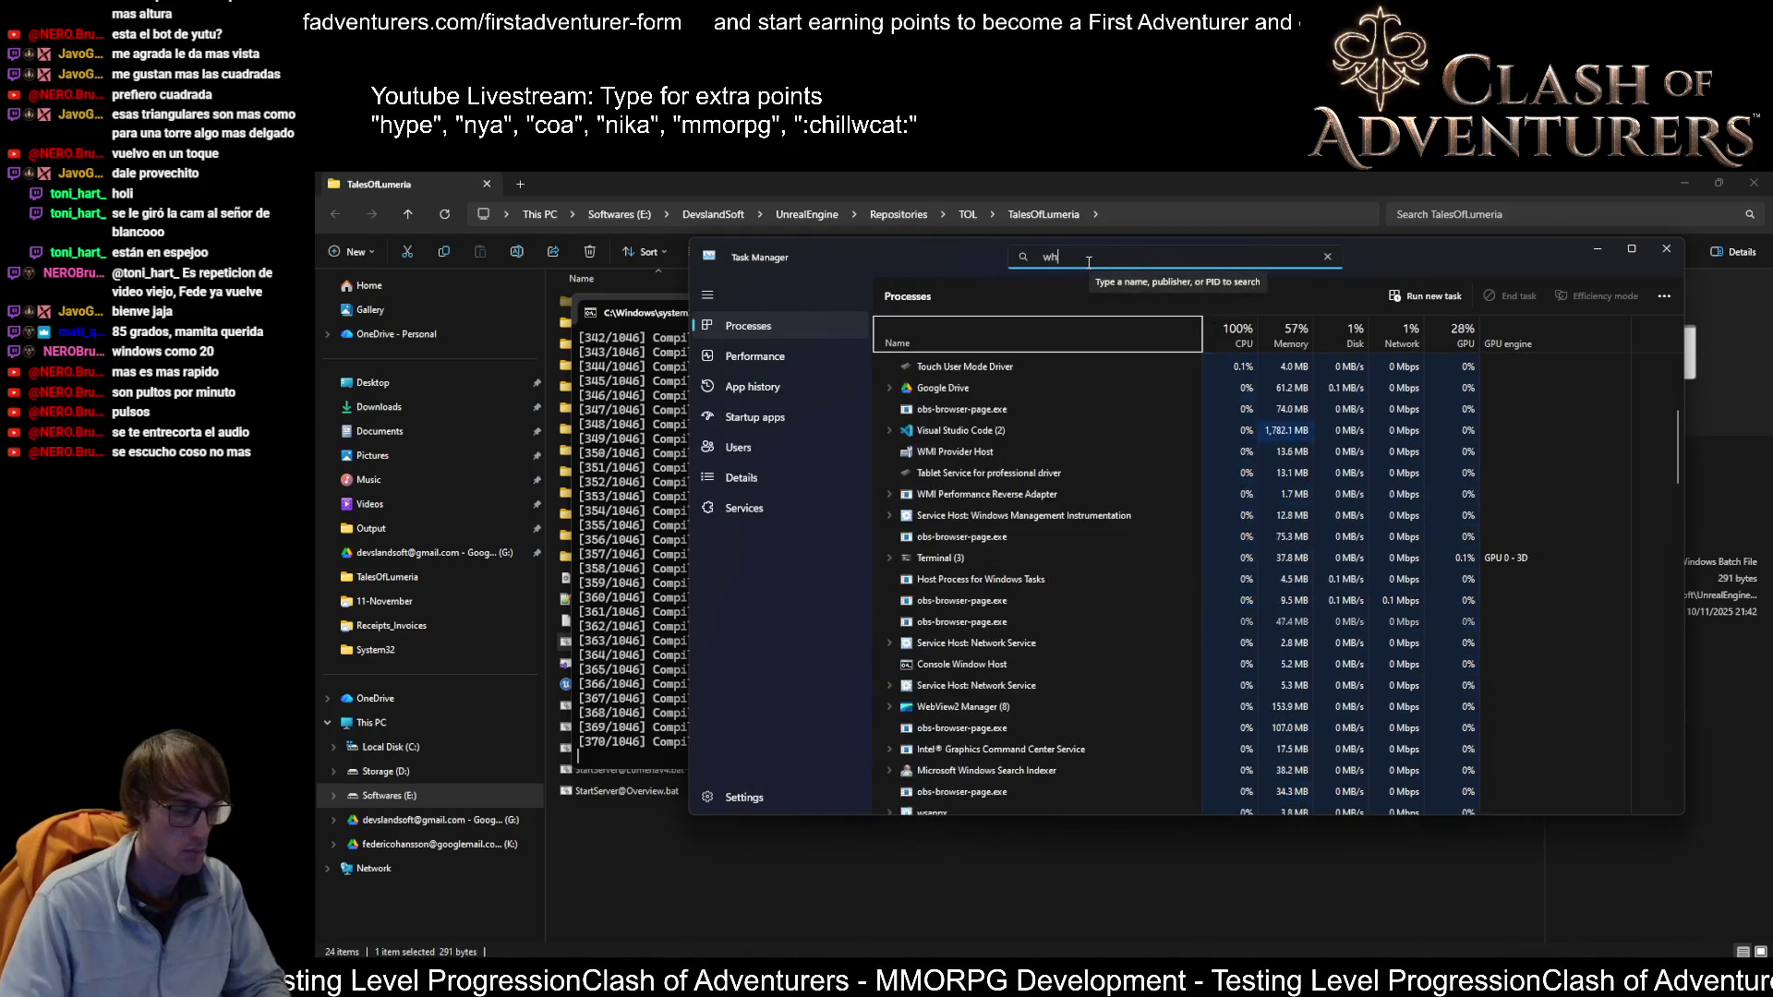
{"action": "type", "text": "wha"}
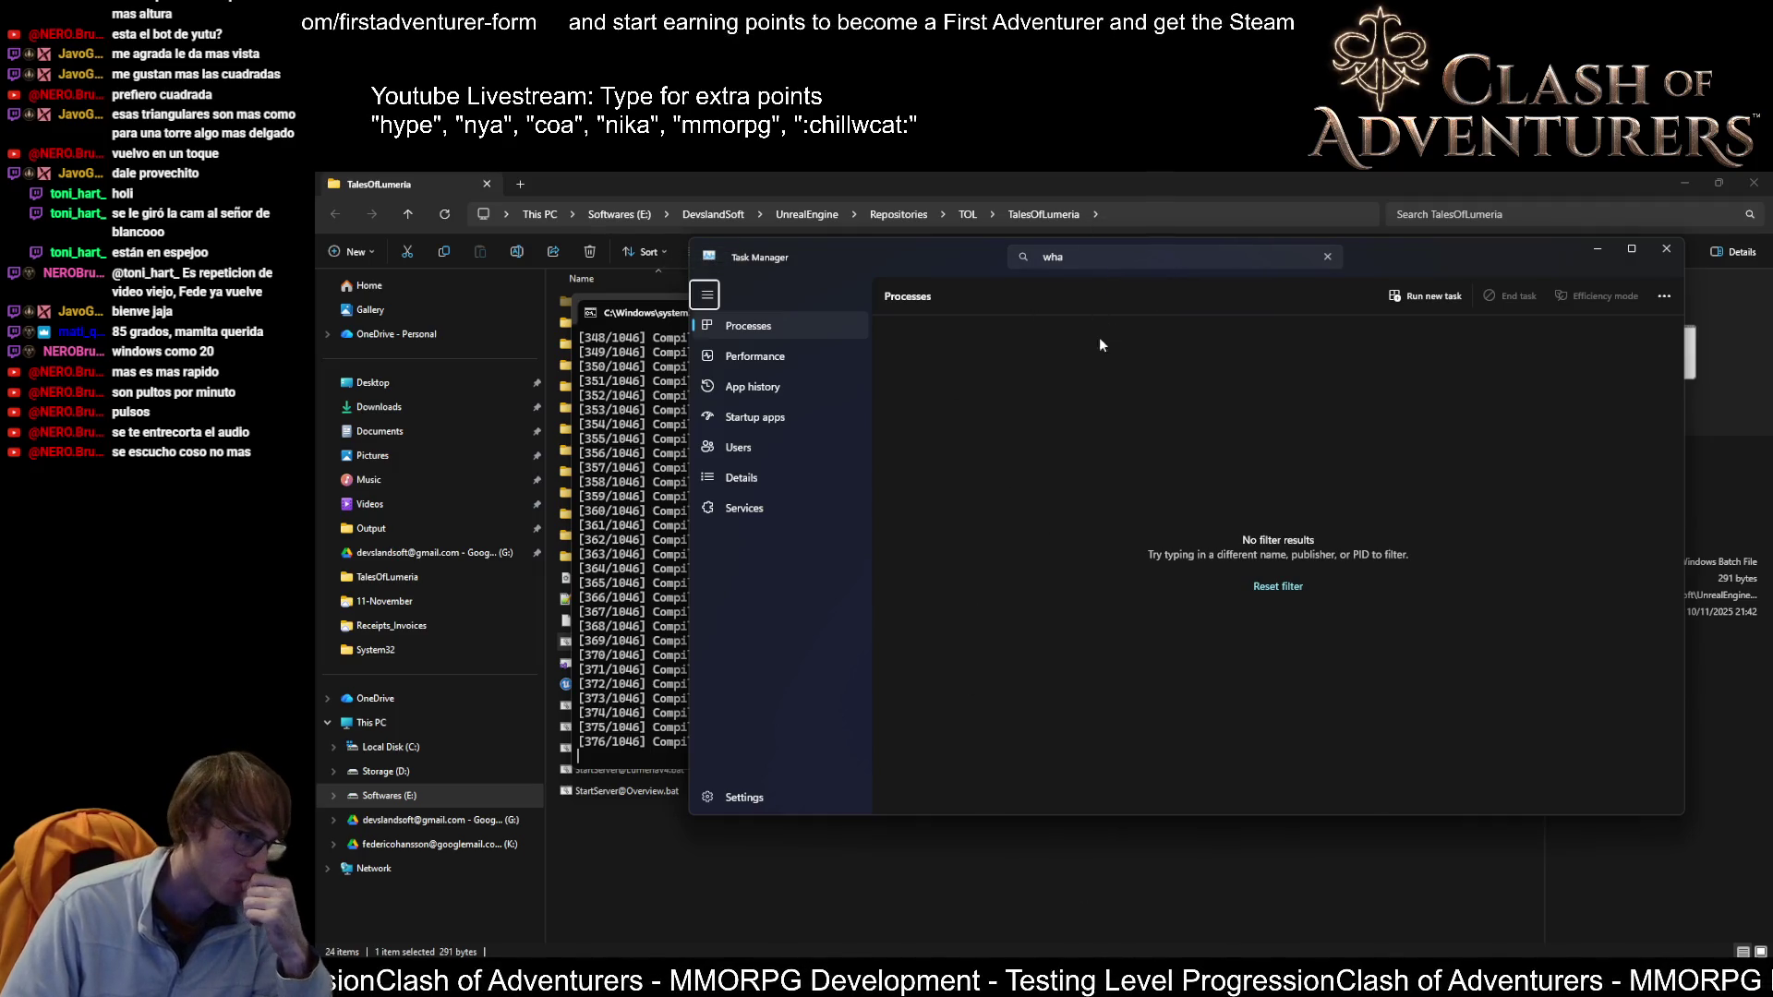
{"action": "left_click", "coordinate": [795, 349]}
{"action": "left_click", "coordinate": [827, 331]}
{"action": "left_click", "coordinate": [1038, 259]}
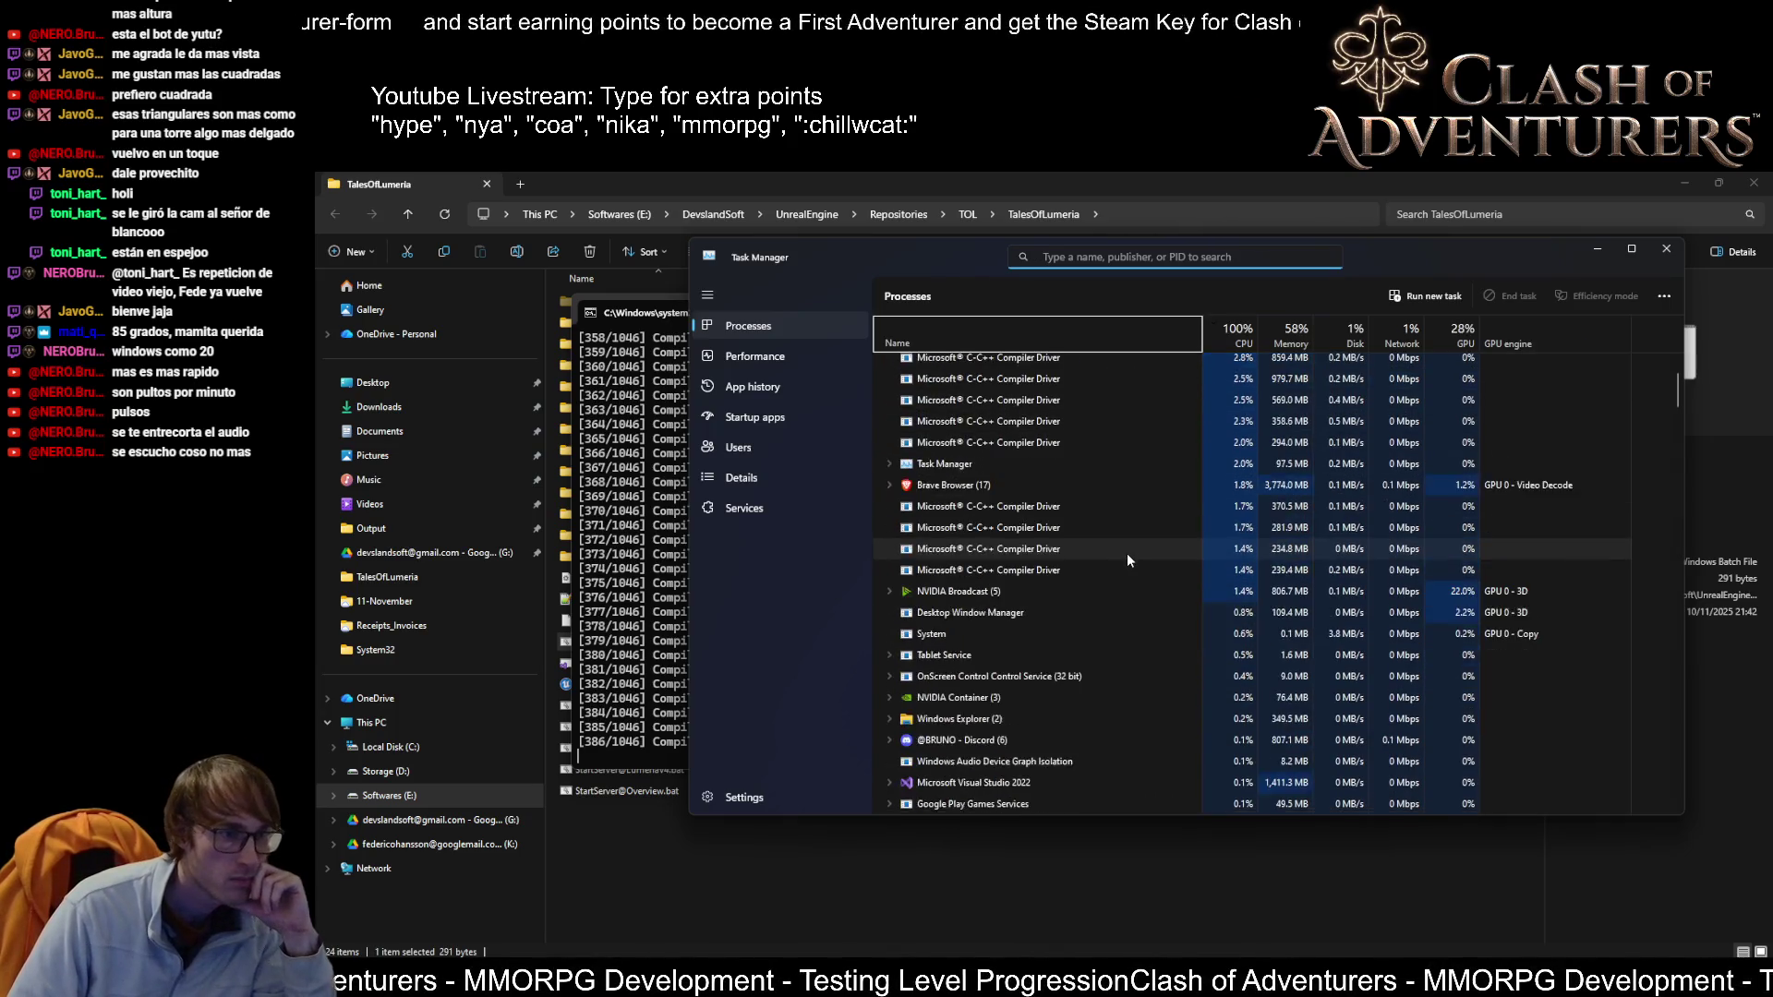
{"action": "scroll", "coordinate": [1127, 553], "scroll_direction": "down", "scroll_amount": 3}
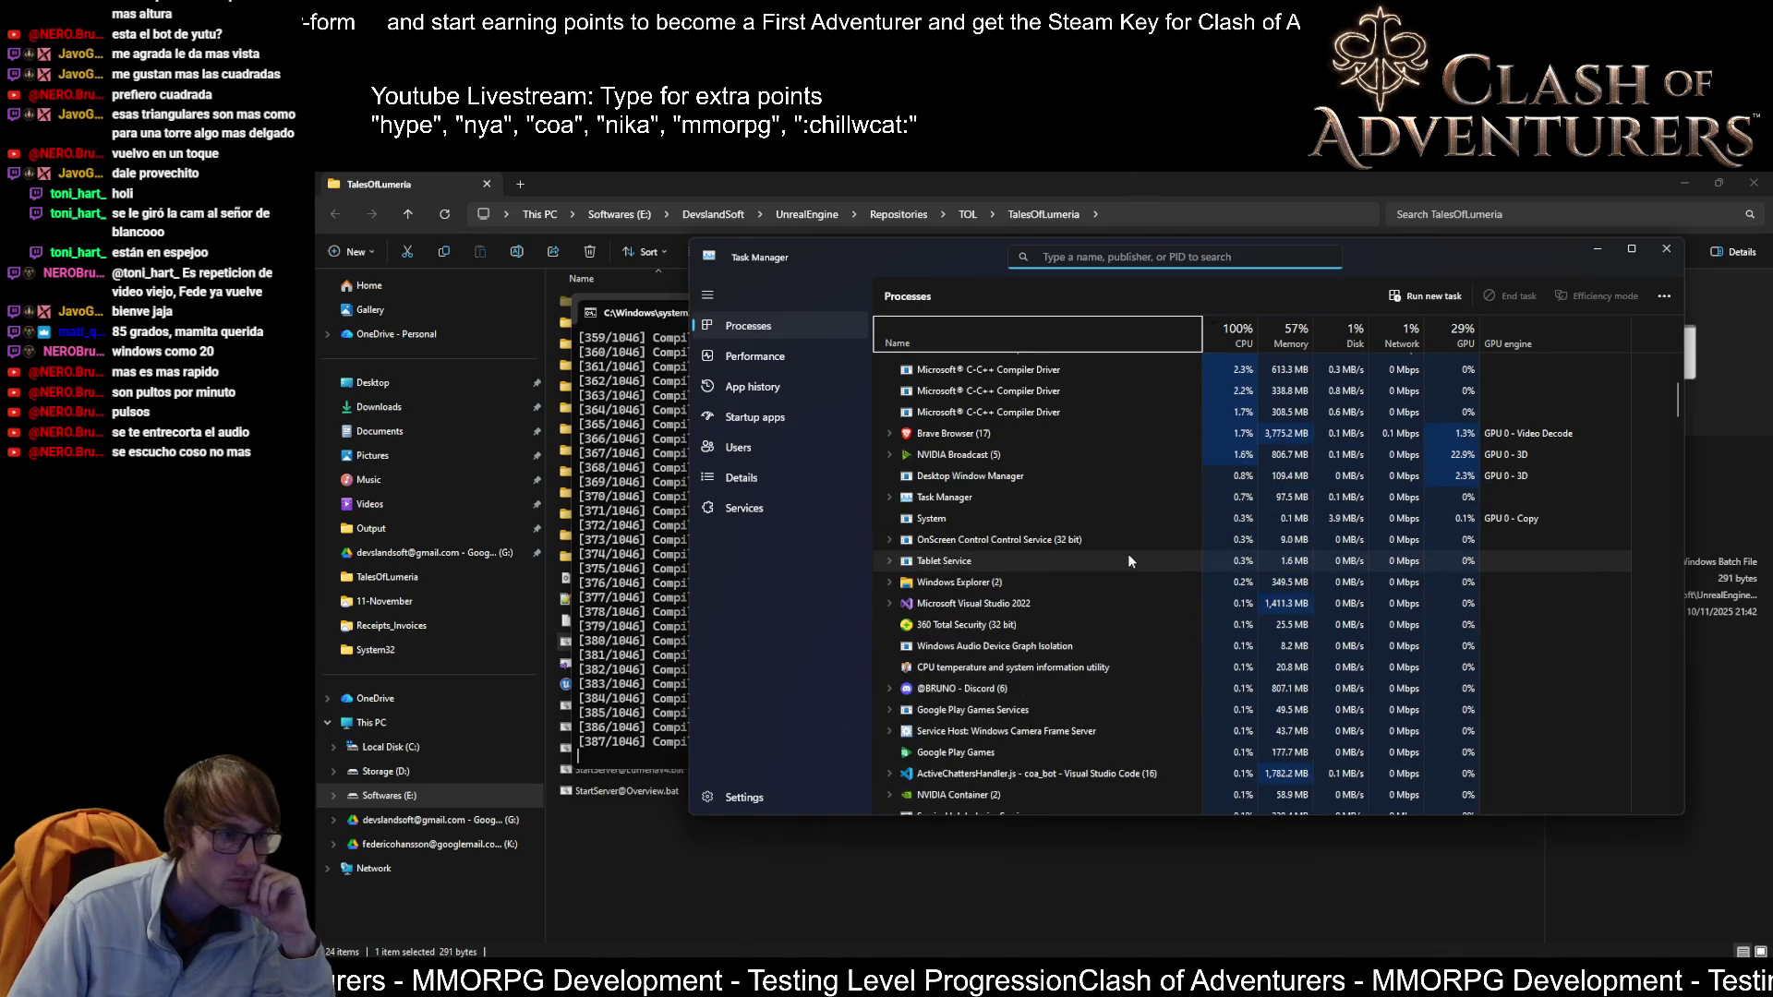